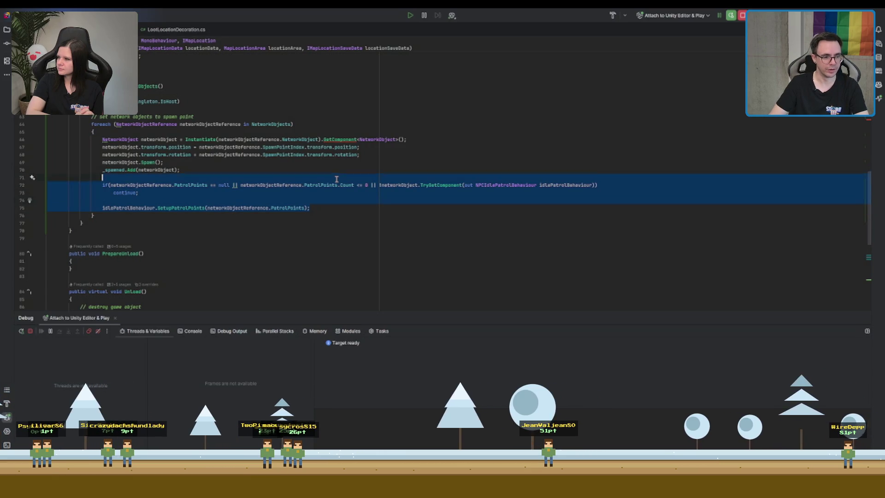
# Delete the patrol-point setup block and add a '// unspawn network objects' comment atop Unload()
pyautogui.press('Delete')
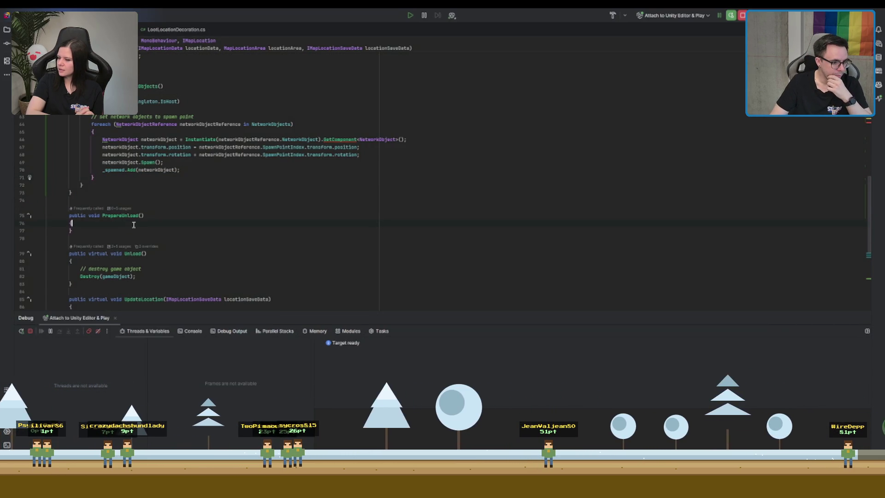
pyautogui.press('Return')
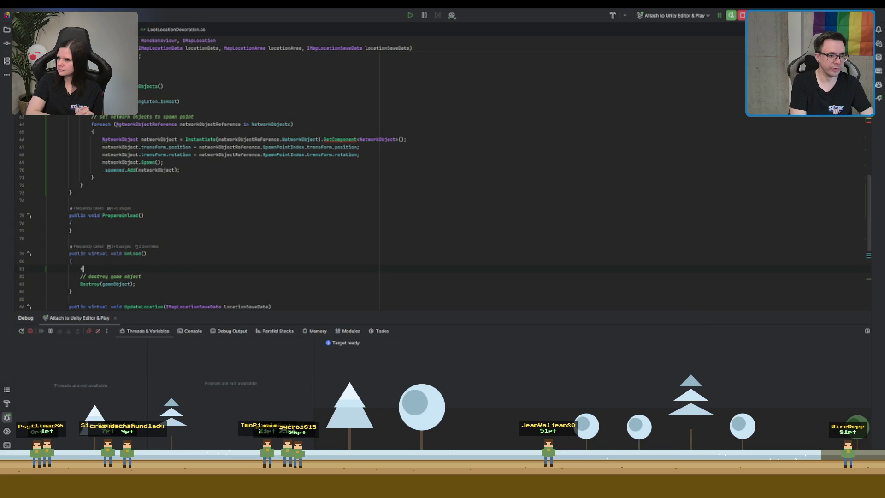
pyautogui.write('//unspawn ')
pyautogui.write('network ')
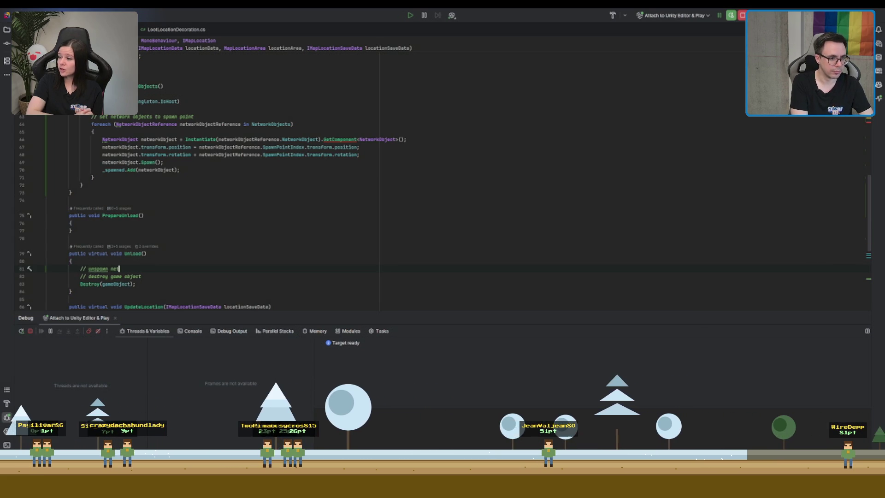
pyautogui.write('objects')
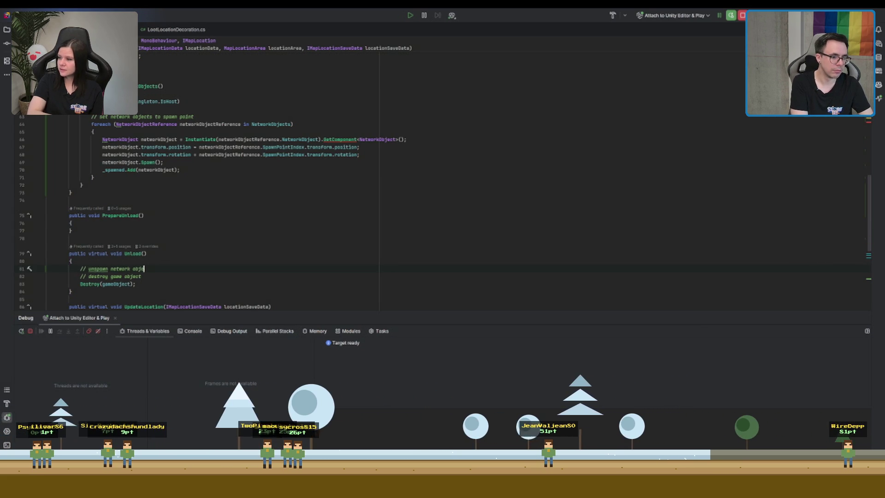
pyautogui.press('Return')
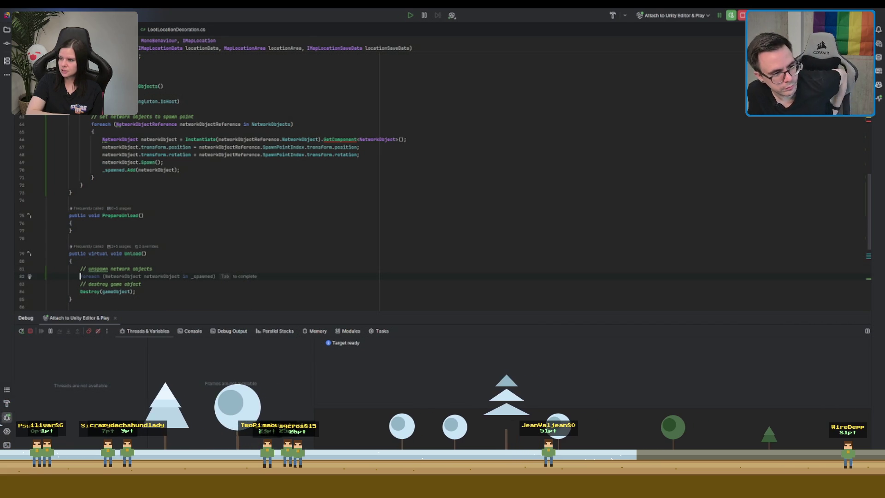
# Add a braced foreach loop over _spawned that destroys each network object
pyautogui.press('Tab')
pyautogui.press('Return')
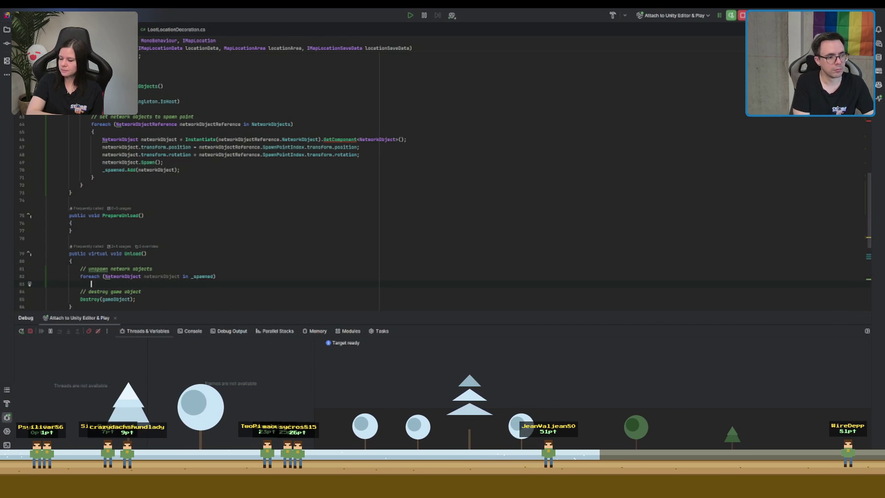
pyautogui.press('Return')
pyautogui.press('Tab')
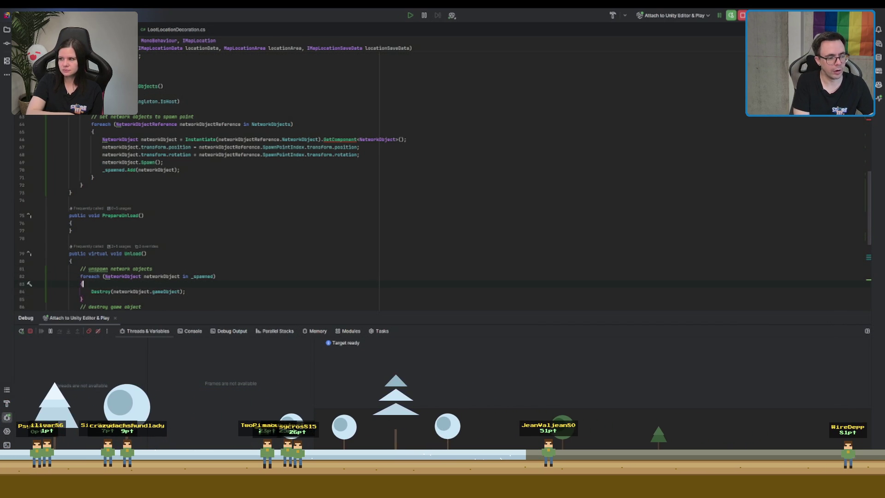
pyautogui.write('.')
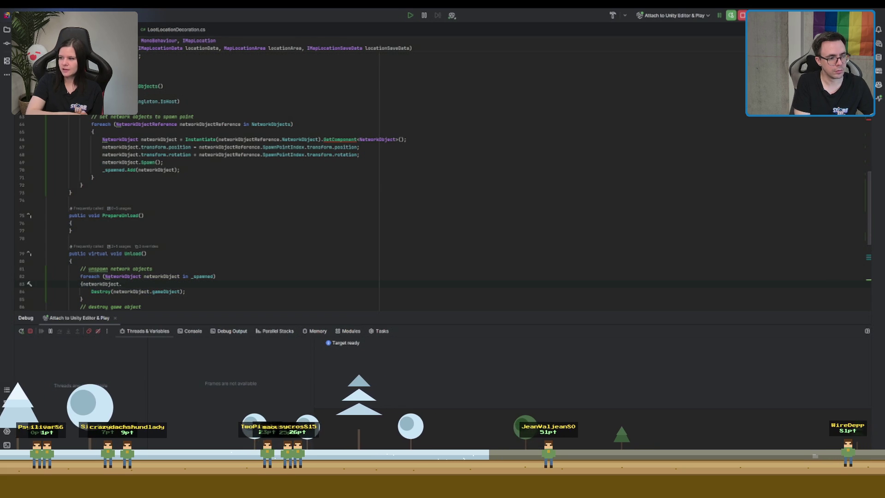
pyautogui.press('BackSpace')
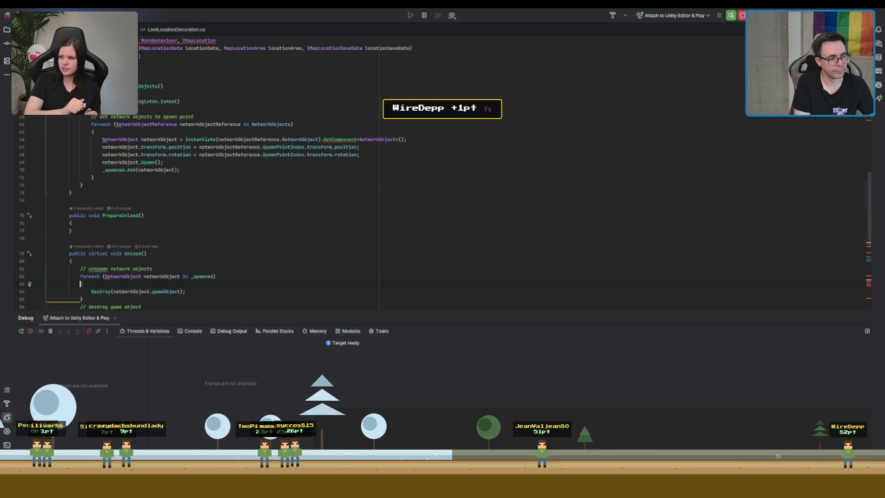
# Call networkObject.Despawn() before Destroy and reword the comment to 'despawn network objects'
pyautogui.press('Return')
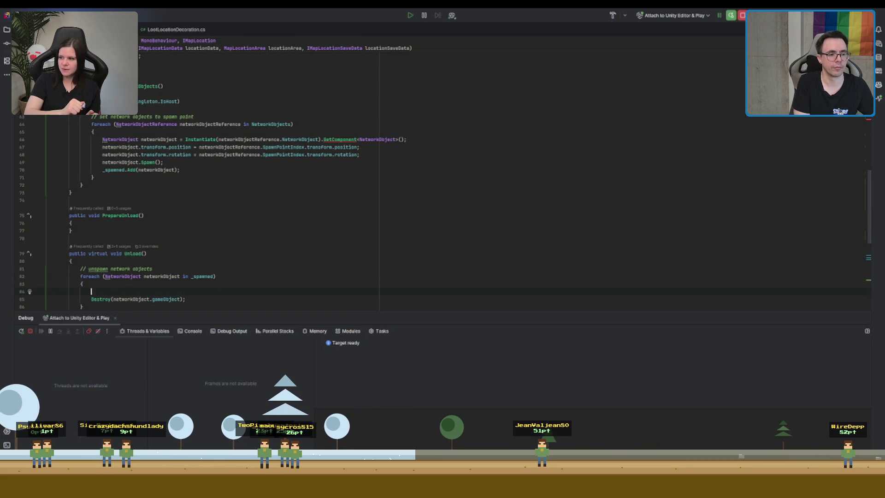
pyautogui.write('networkObject.')
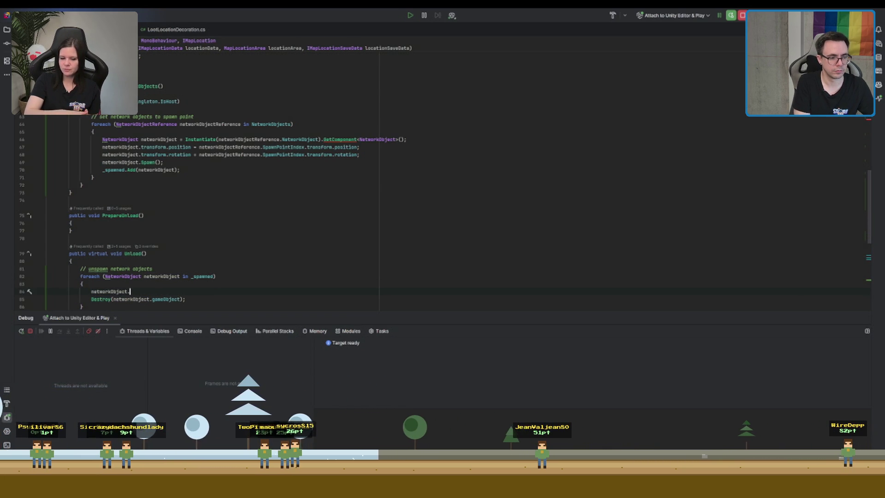
pyautogui.write('Sp')
pyautogui.press('BackSpace')
pyautogui.press('BackSpace')
pyautogui.write('Despawn();')
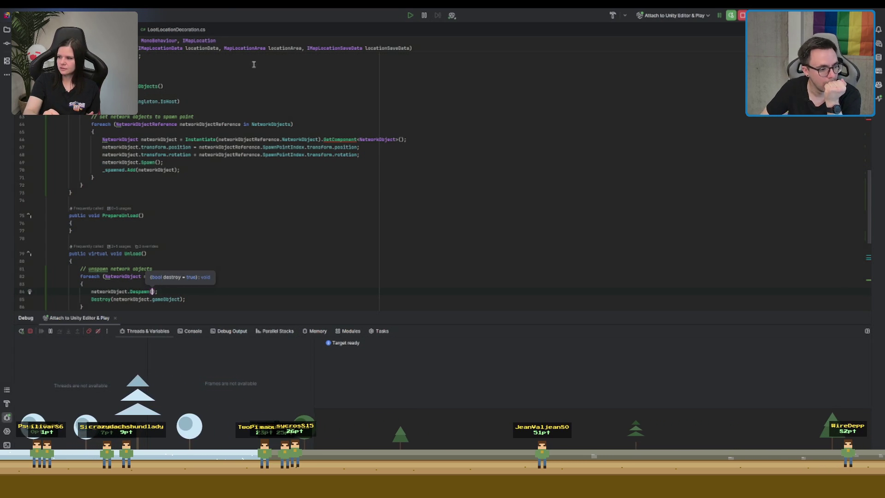
pyautogui.click(90, 268)
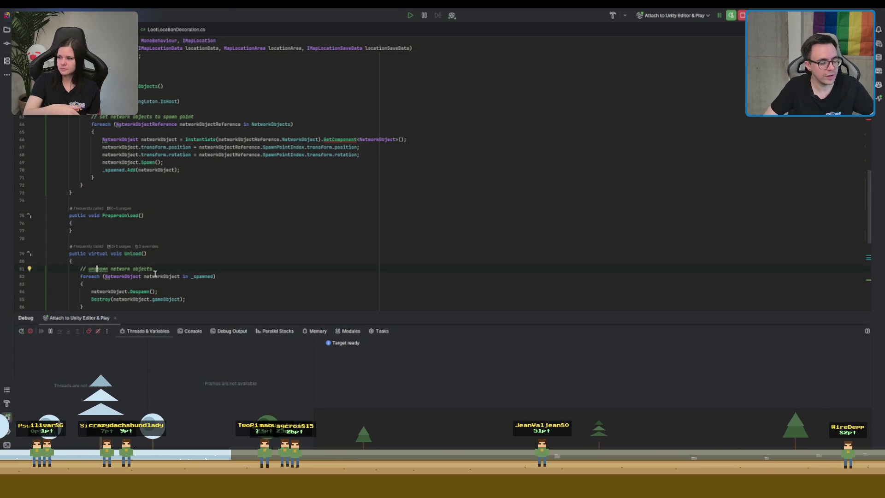
pyautogui.write('e')
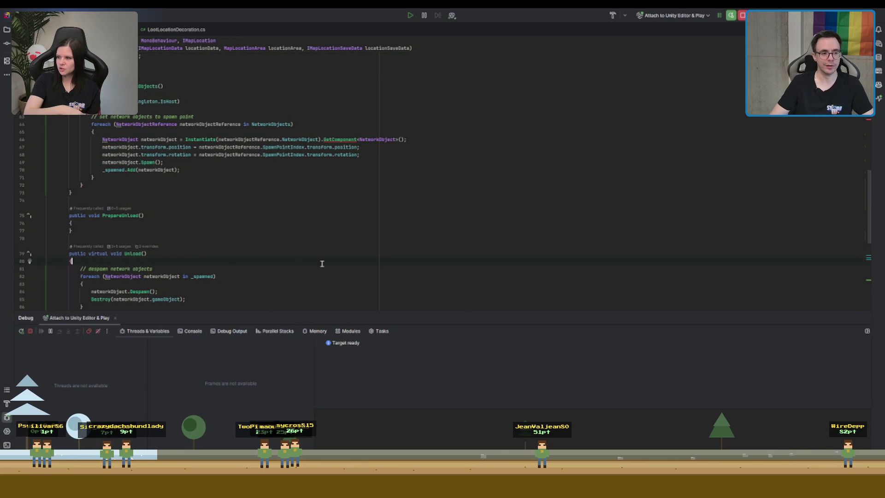
pyautogui.scroll(-3)
# Close the Fields region with #endregion and review the surrounding code
pyautogui.click(237, 211)
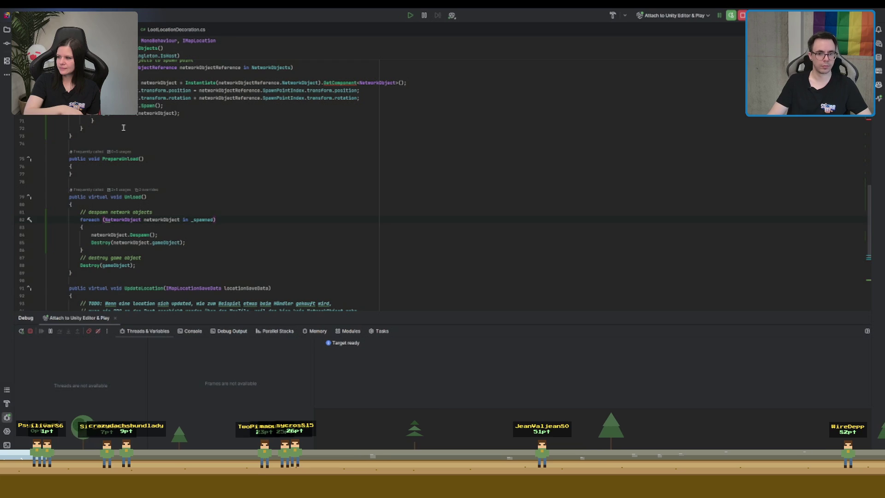
pyautogui.scroll(3)
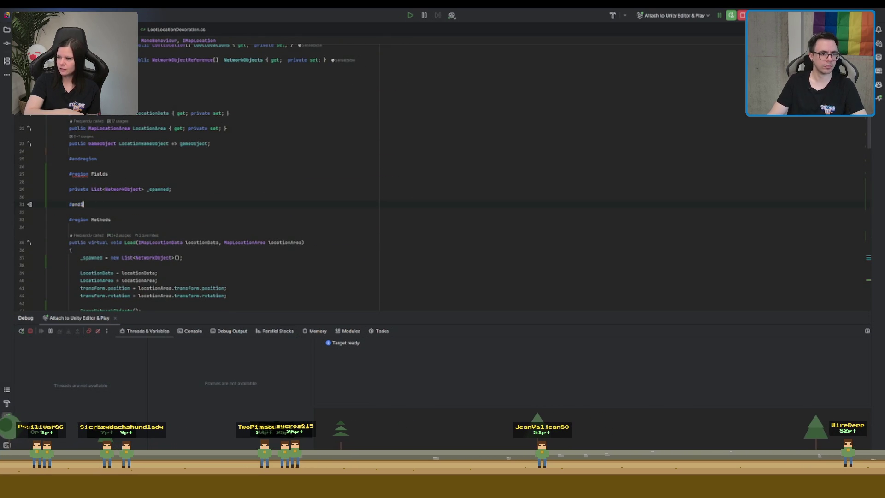
pyautogui.write('region')
pyautogui.click(323, 173)
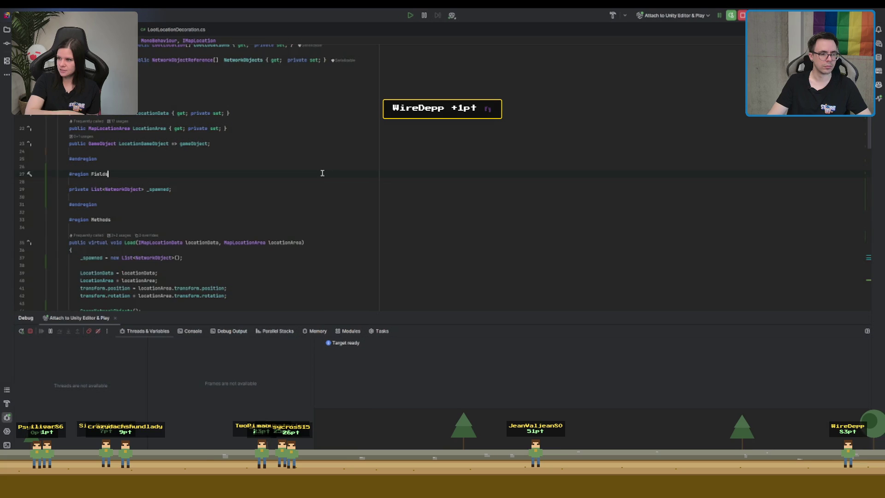
pyautogui.scroll(-3)
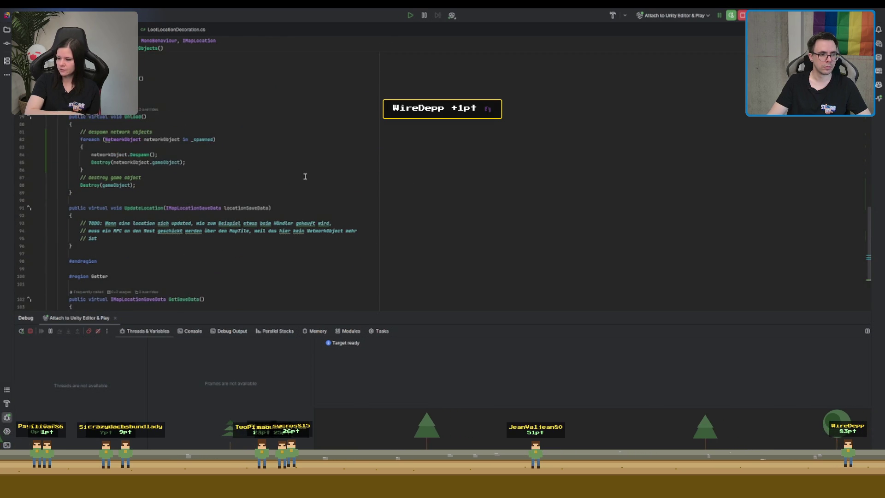
pyautogui.scroll(-3)
pyautogui.scroll(3)
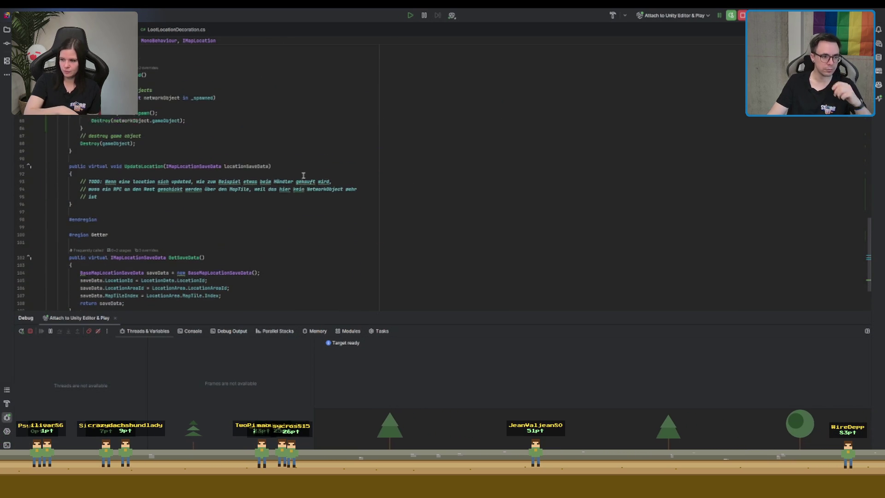
pyautogui.scroll(3)
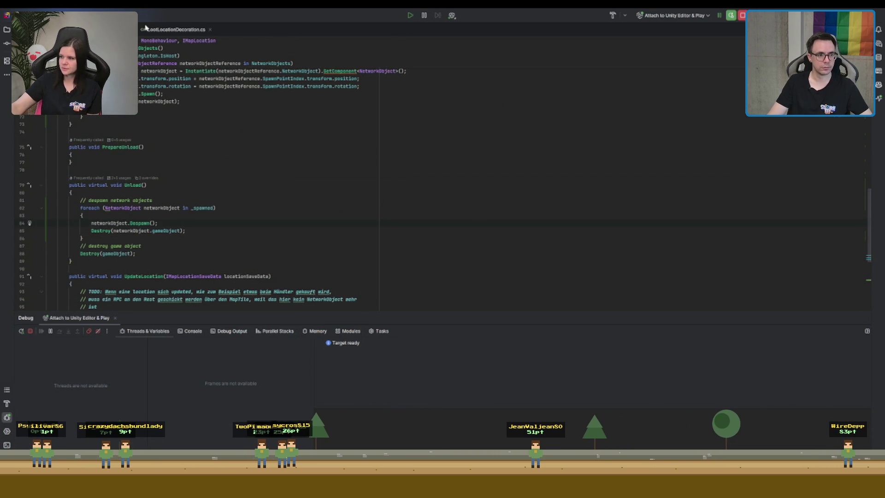
# Glance at the LootLocation class file, return to Unload(), and switch to Unity
pyautogui.click(145, 28)
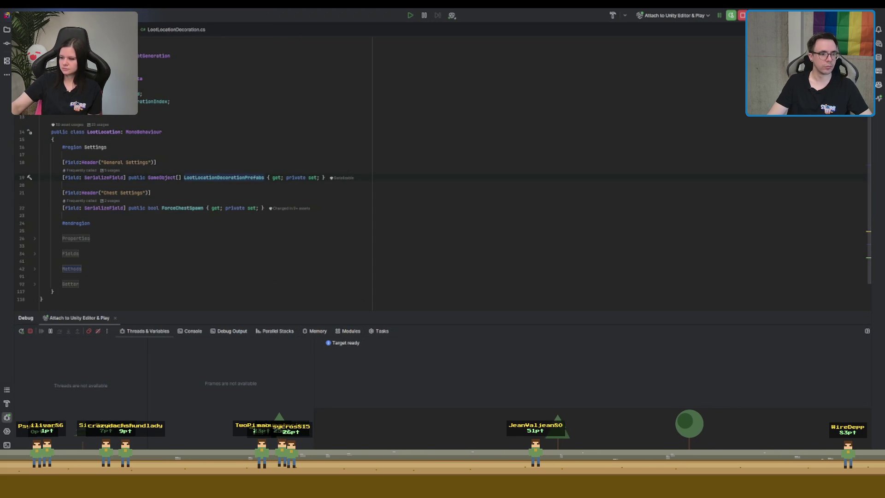
pyautogui.hotkey('ctrl', '-')
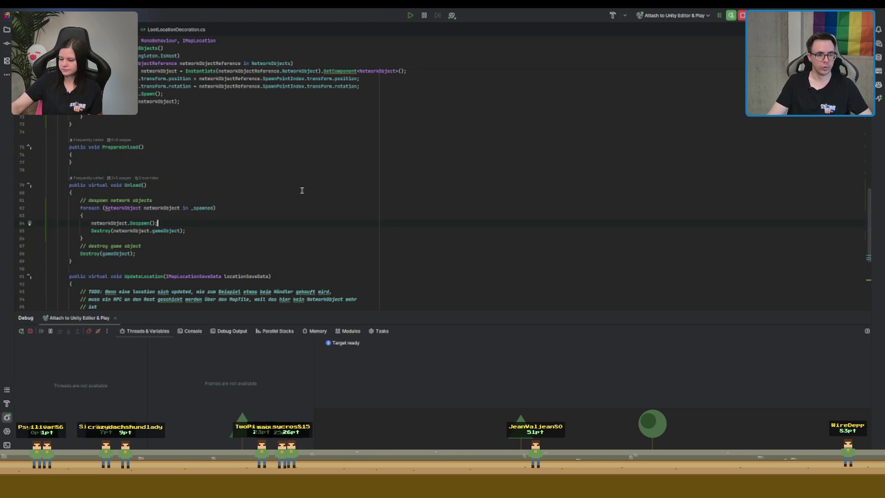
pyautogui.hotkey('alt', 'Tab')
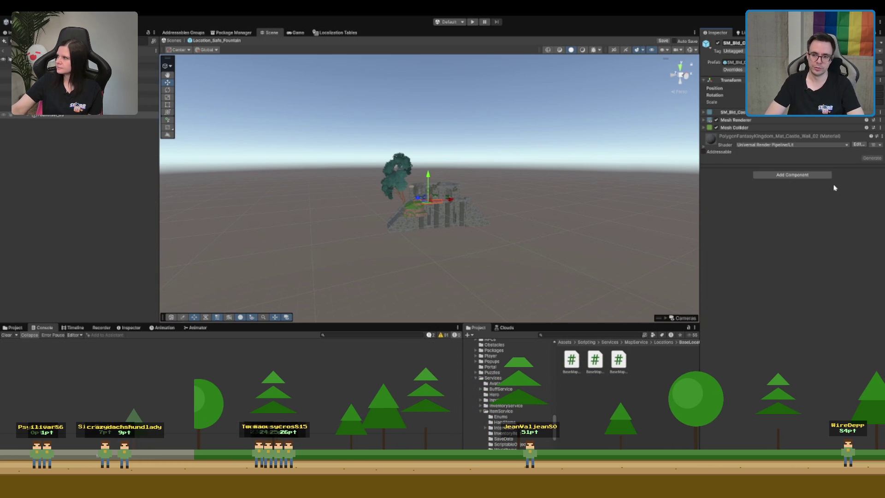
# Orbit the Scene view around the fountain ruin's castle walls
pyautogui.moveTo(573, 154); pyautogui.dragTo(532, 156)
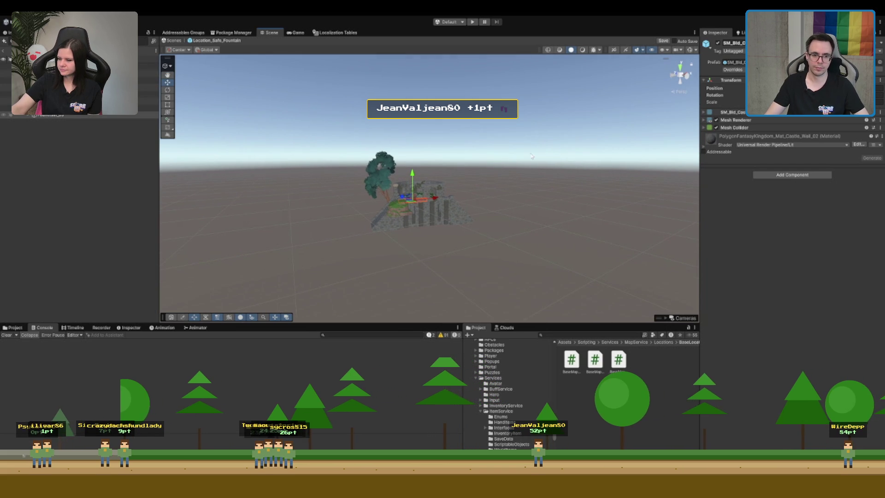
# Select castle wall pieces of the ruin and frame them in the Scene view
pyautogui.click(391, 196)
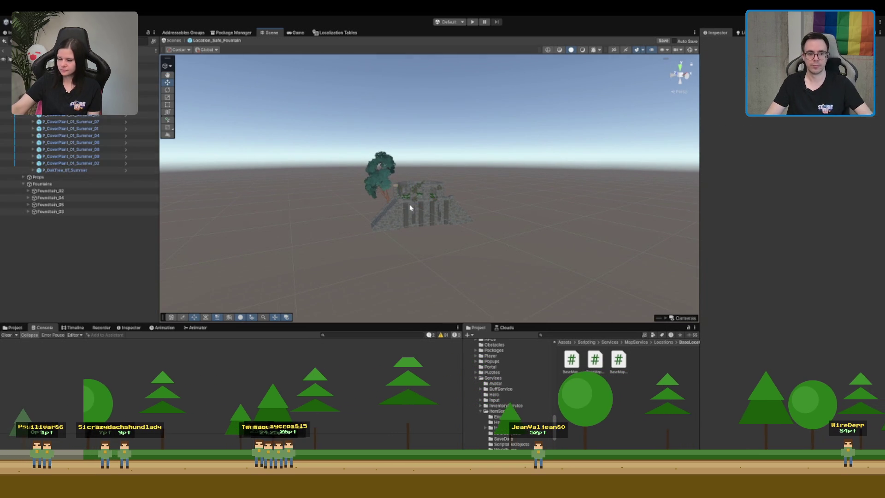
pyautogui.click(421, 193)
pyautogui.press('f')
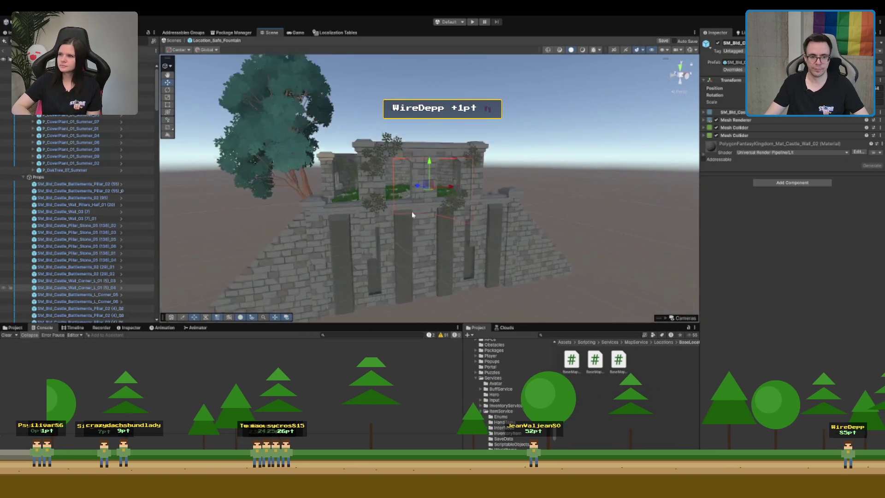
pyautogui.scroll(-3)
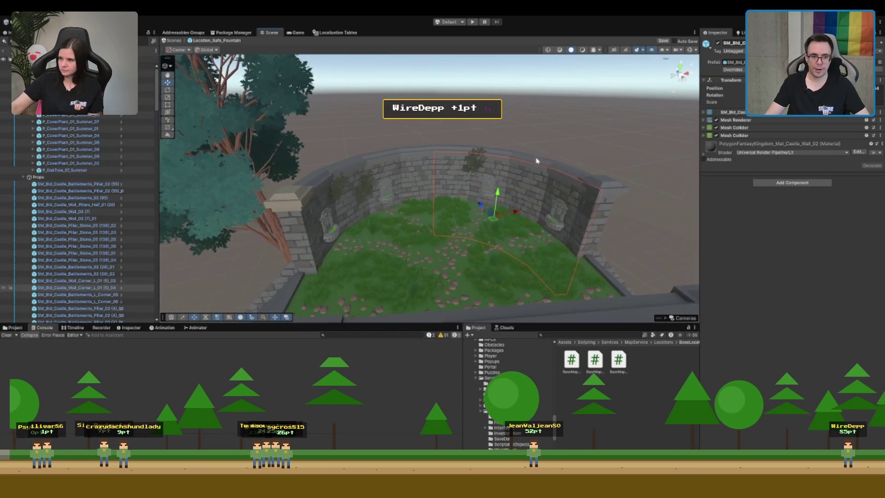
# Select the middle wall fountain in the courtyard and begin renaming it
pyautogui.click(562, 133)
pyautogui.scroll(-3)
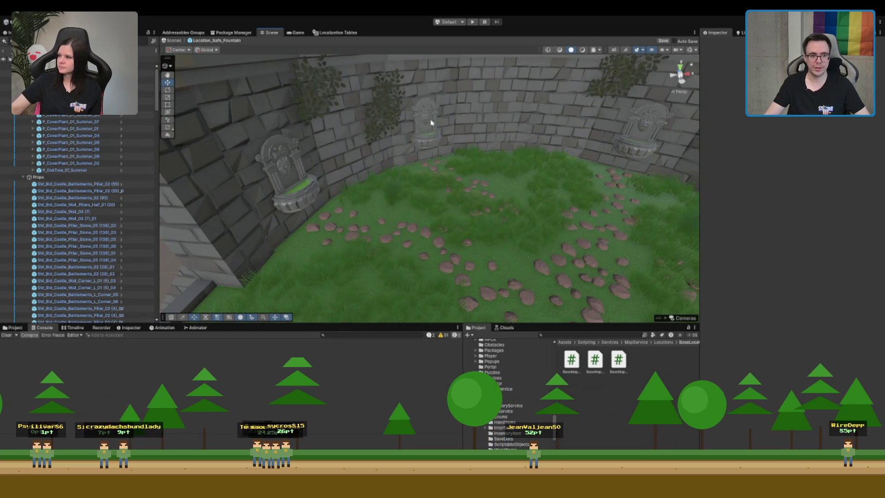
pyautogui.click(429, 124)
pyautogui.scroll(-3)
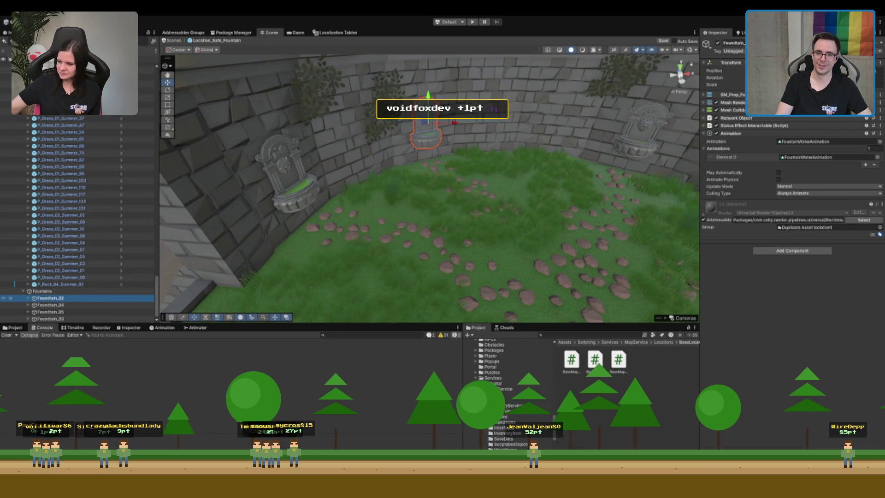
pyautogui.write('Health')
pyautogui.click(734, 42)
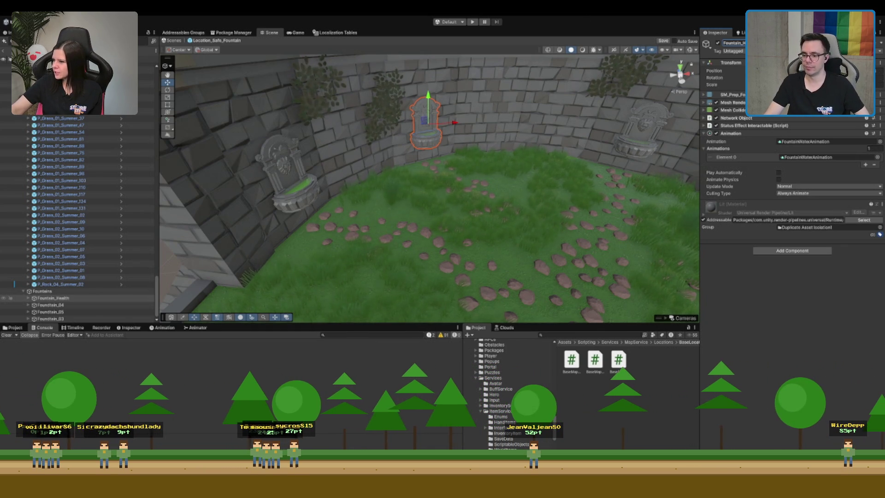
# Search the Project assets, entering 'tau' in the search bar
pyautogui.scroll(3)
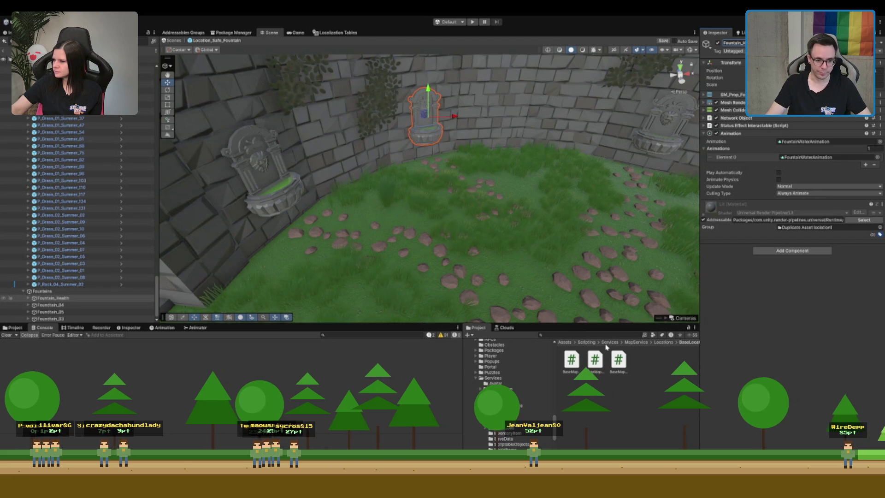
pyautogui.scroll(3)
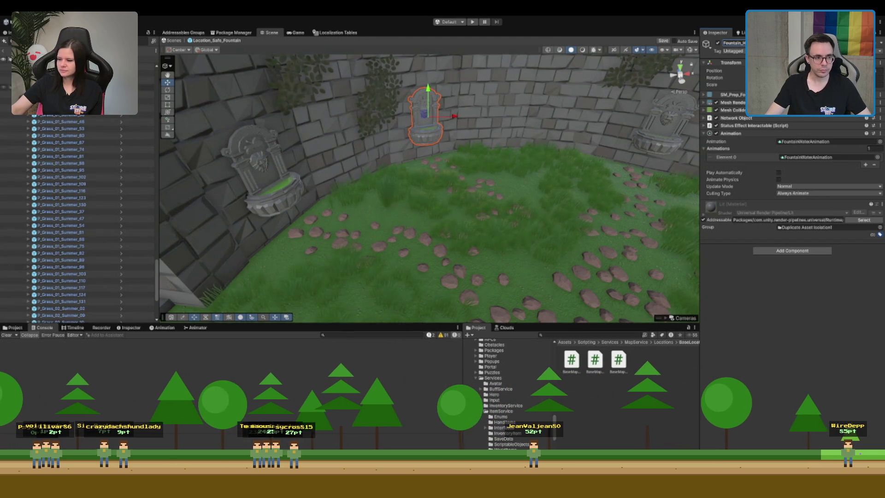
pyautogui.scroll(3)
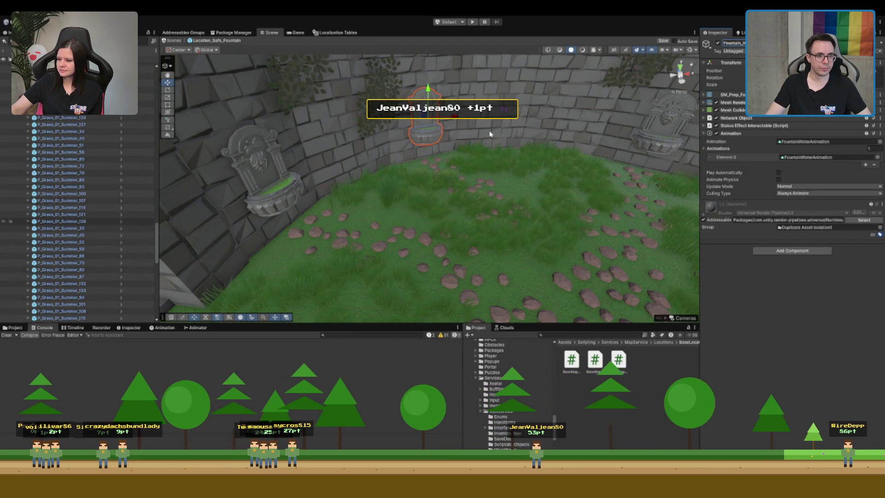
pyautogui.click(548, 336)
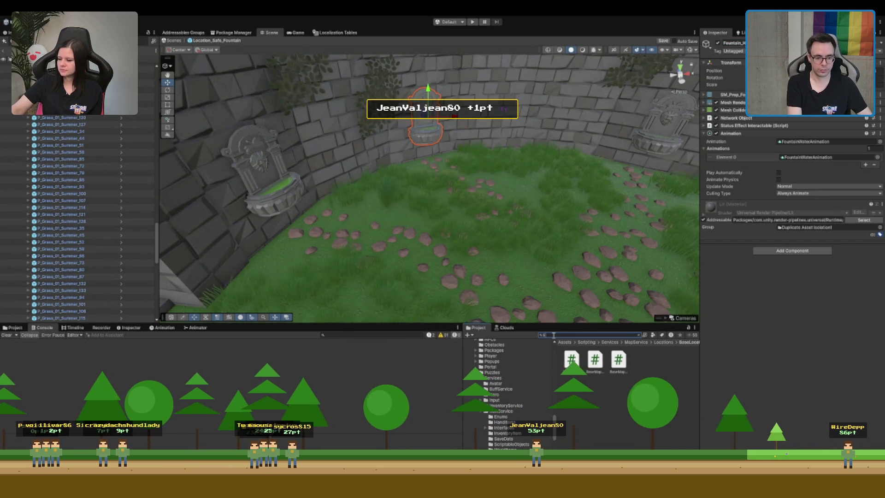
pyautogui.write('afe_Founta')
pyautogui.write('u')
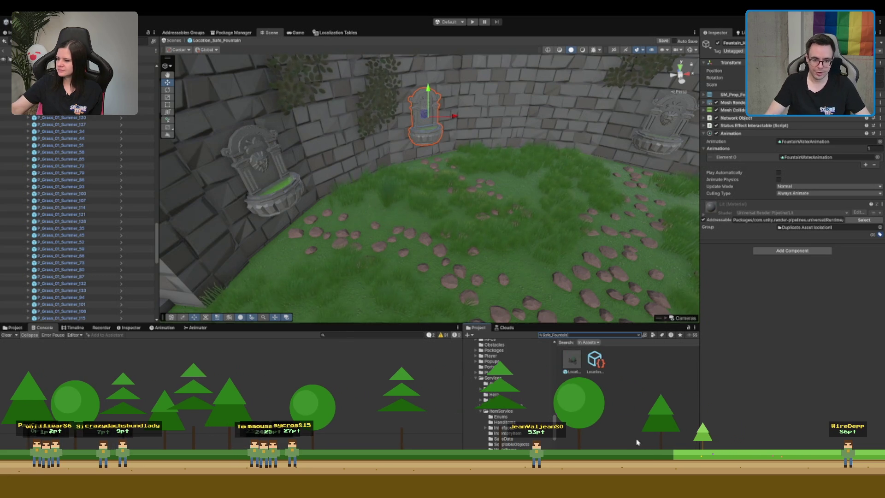
# Open the fountain's Location Data asset from the Project search results
pyautogui.click(595, 359)
pyautogui.click(639, 335)
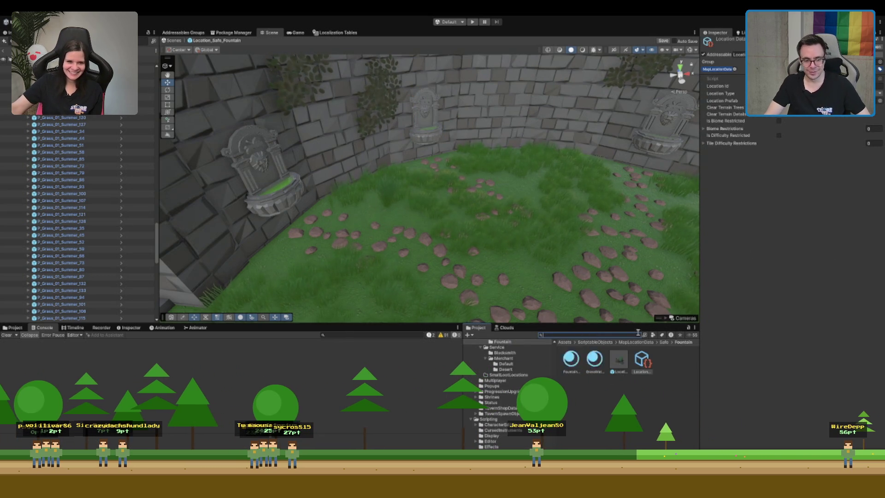
pyautogui.scroll(-3)
pyautogui.scroll(-3)
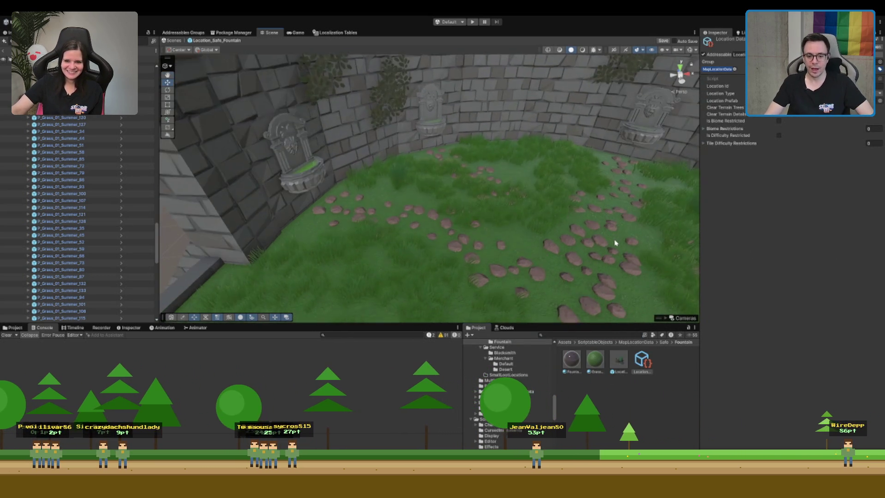
# Orbit the Scene view around the ruin and collapse the Props group in the Hierarchy
pyautogui.moveTo(565, 258); pyautogui.dragTo(520, 210)
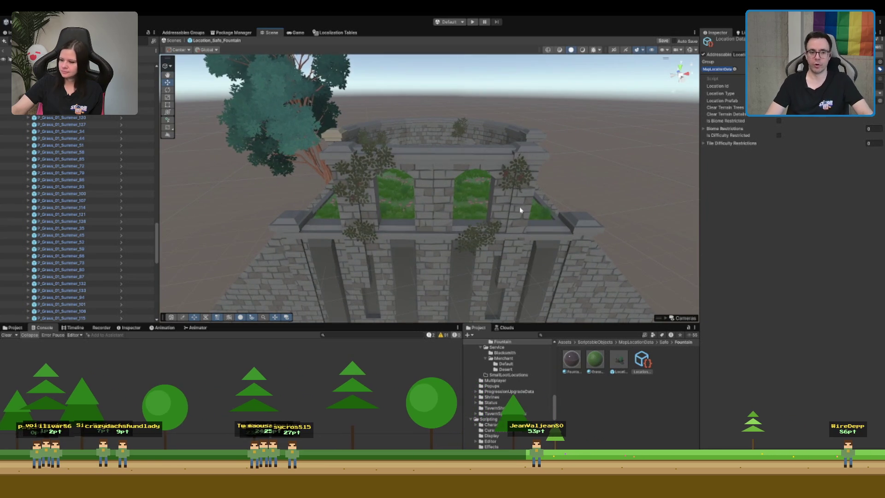
pyautogui.moveTo(427, 283); pyautogui.dragTo(529, 160)
pyautogui.scroll(3)
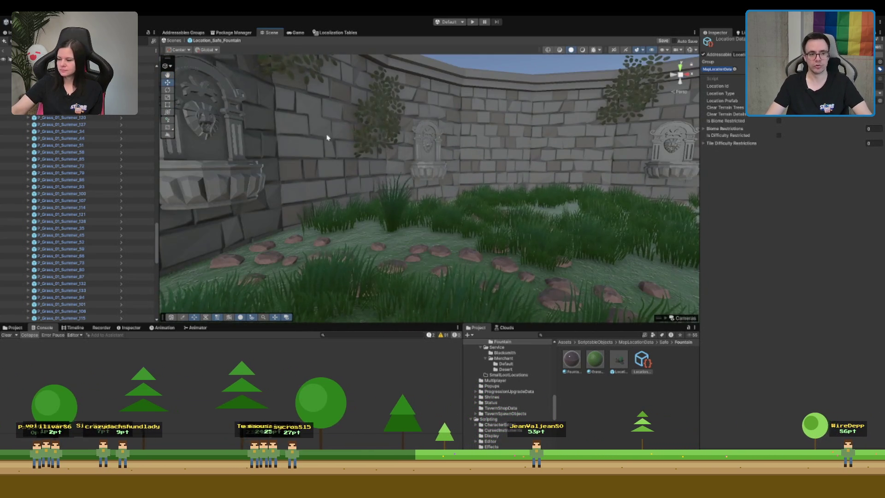
pyautogui.moveTo(497, 127); pyautogui.dragTo(443, 150)
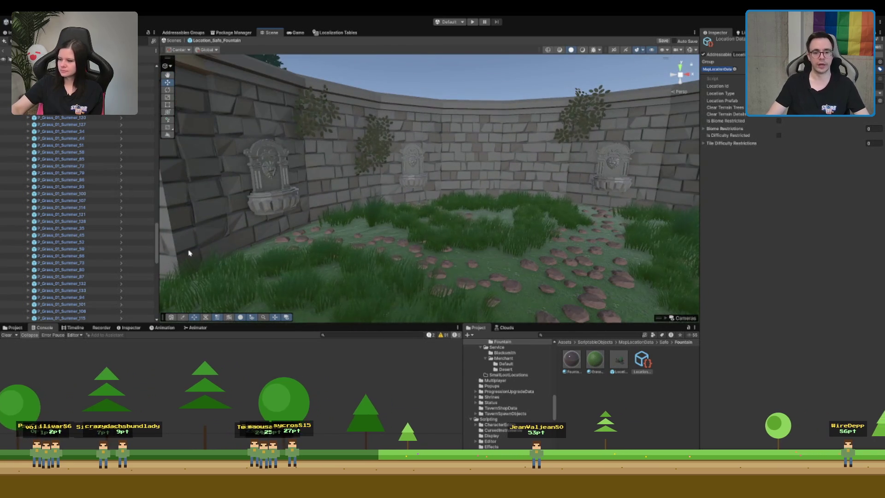
pyautogui.scroll(3)
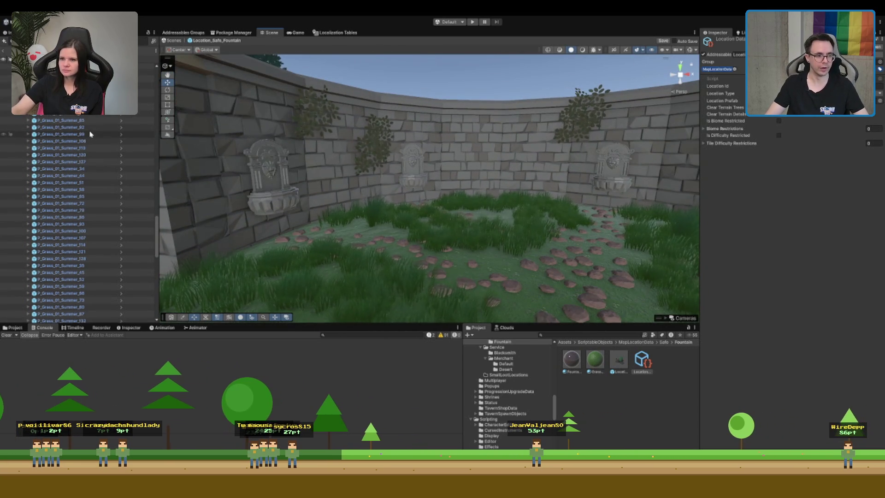
pyautogui.scroll(3)
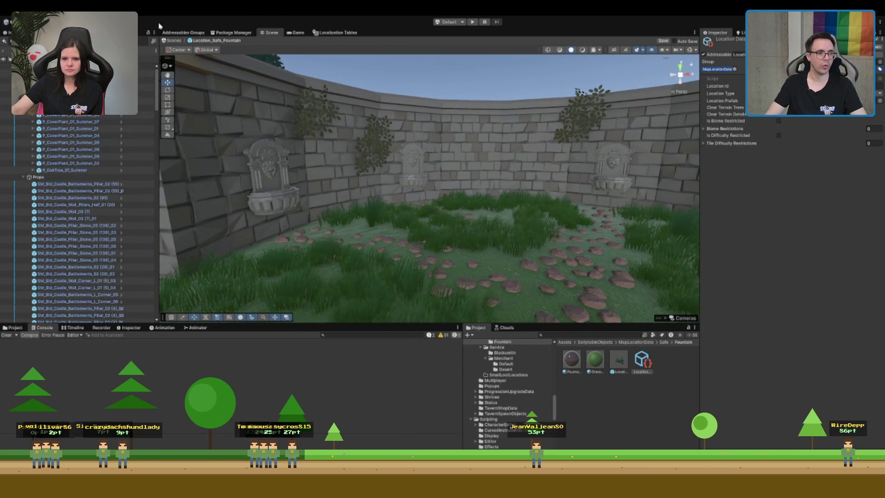
pyautogui.click(23, 177)
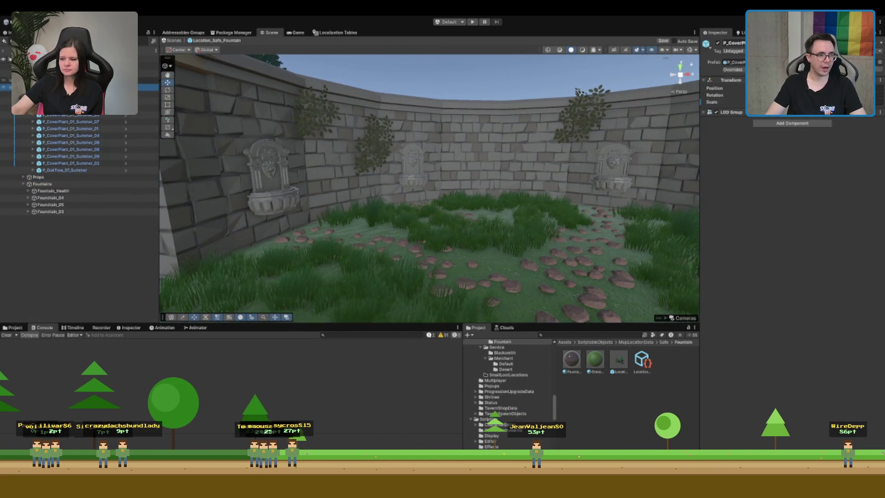
# Collapse Props, clear the vine selection, and select the middle wall fountain
pyautogui.click(69, 80)
pyautogui.press('Left')
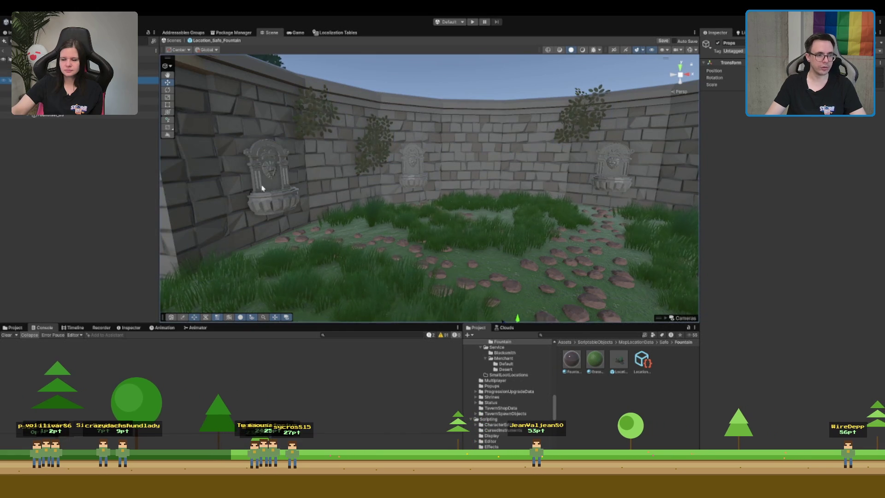
pyautogui.click(590, 335)
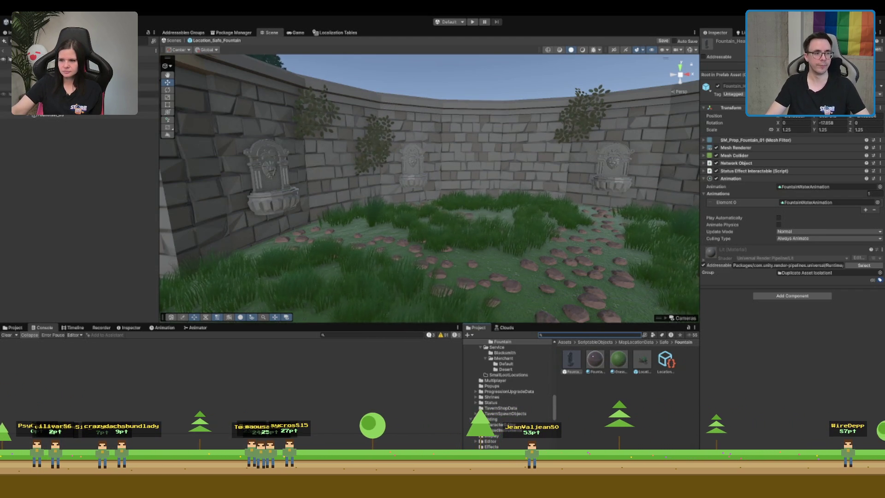
pyautogui.click(411, 169)
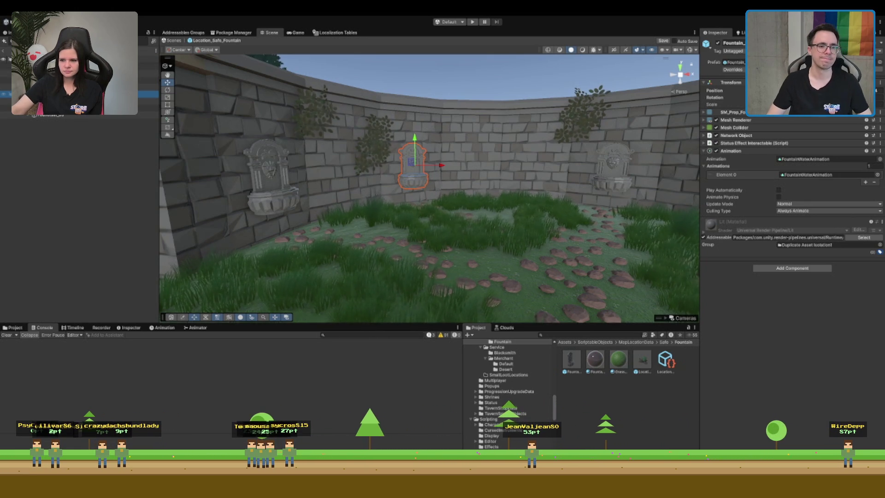
# Remove the Animation component from the right wall fountain
pyautogui.click(74, 100)
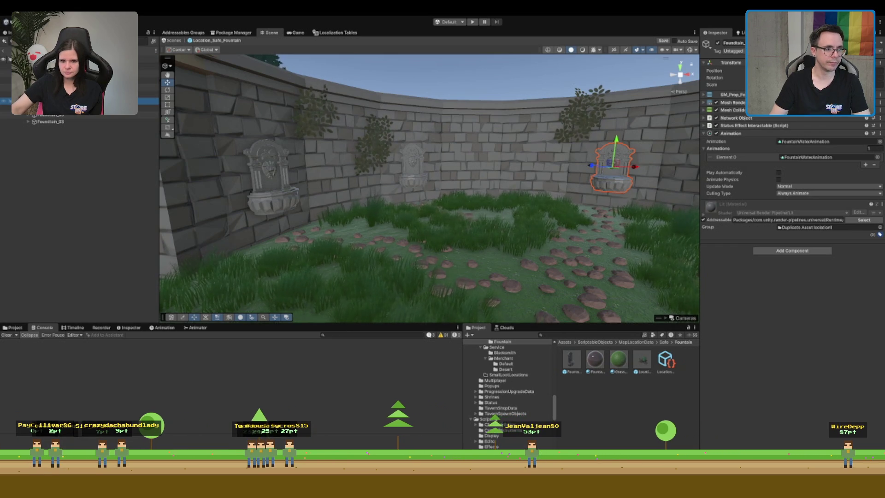
pyautogui.click(69, 108)
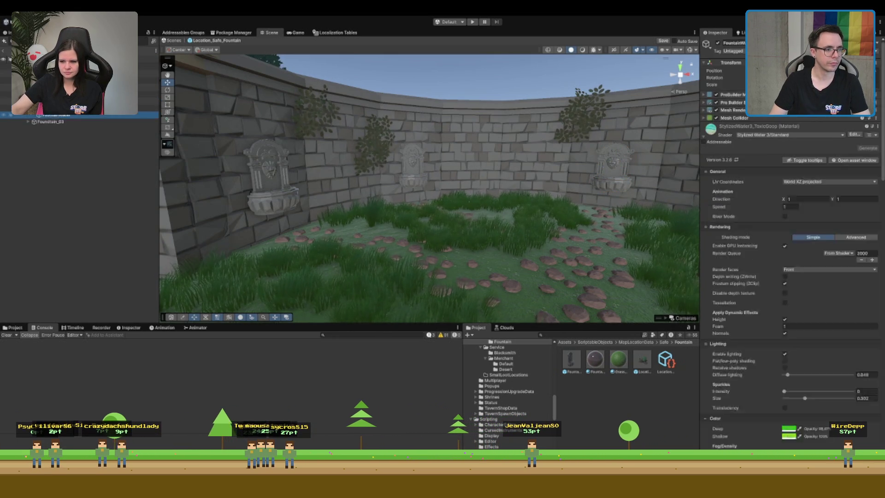
pyautogui.click(55, 122)
pyautogui.press('Left')
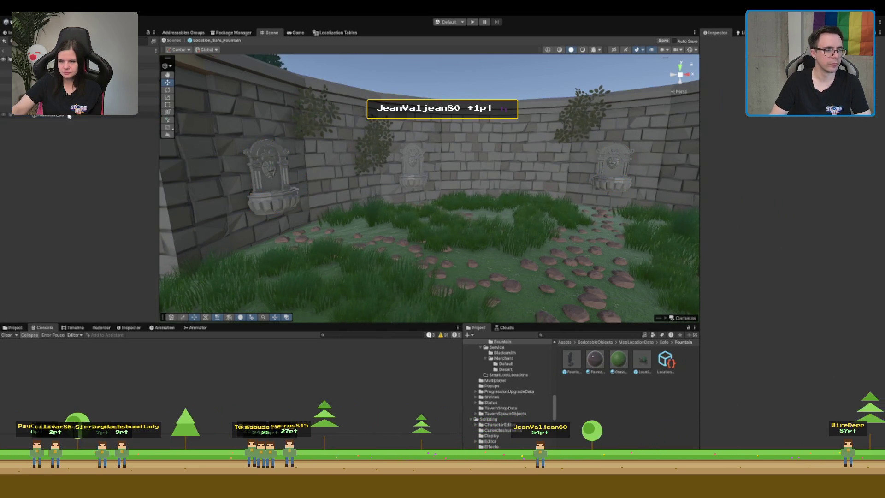
pyautogui.press('Up')
pyautogui.press('Up')
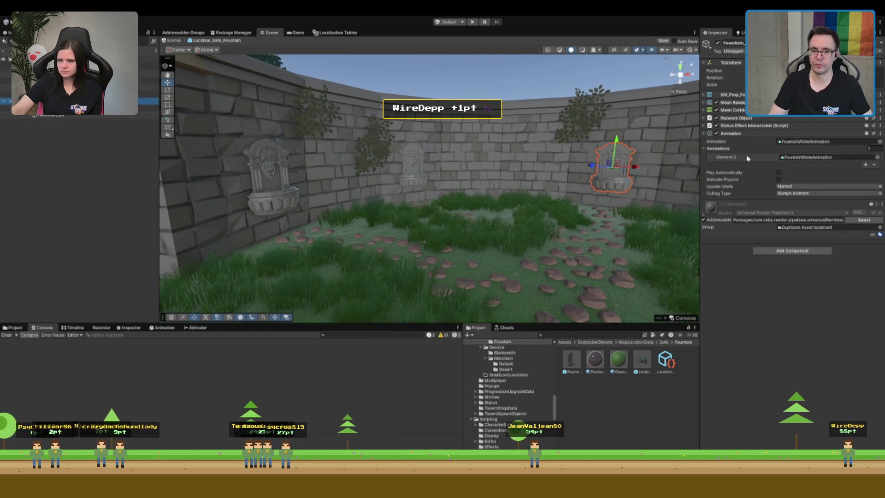
pyautogui.hotkey('ctrl', 'z')
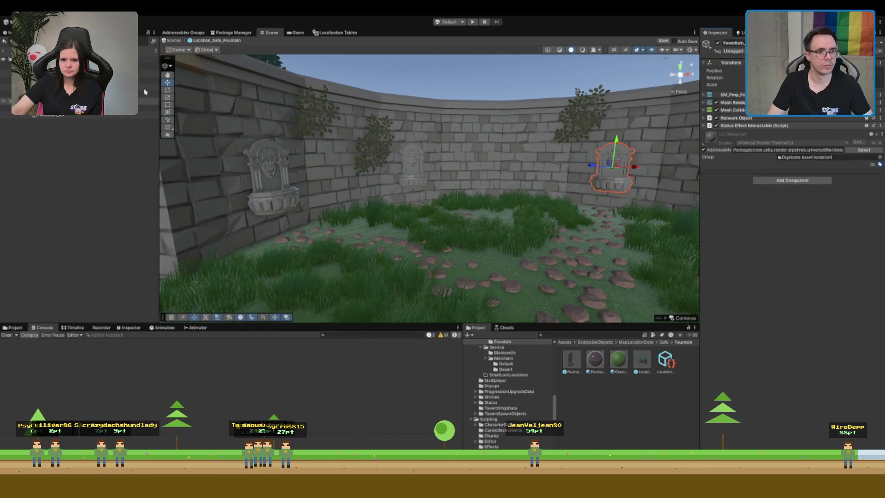
pyautogui.click(569, 93)
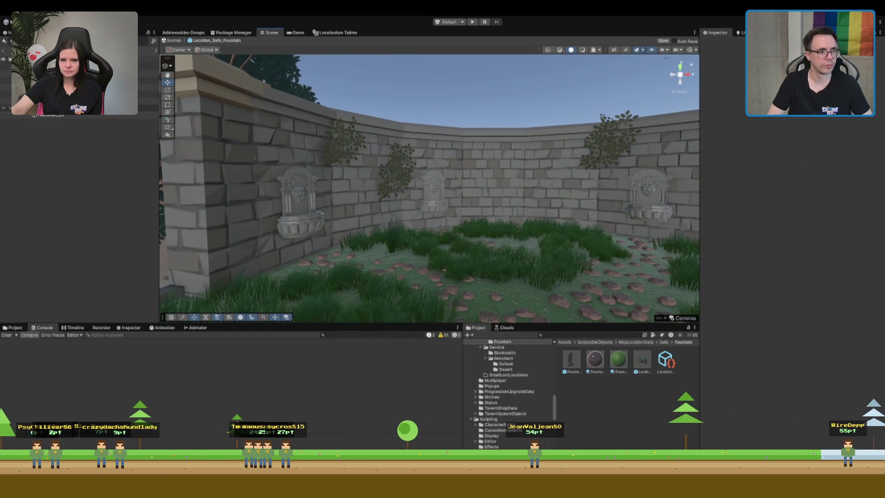
# Rename both side wall fountains to FountainPosition and remove their Mesh Renderer
pyautogui.click(59, 107)
pyautogui.click(60, 115)
pyautogui.click(733, 42)
pyautogui.write('Fountain')
pyautogui.write('Pe')
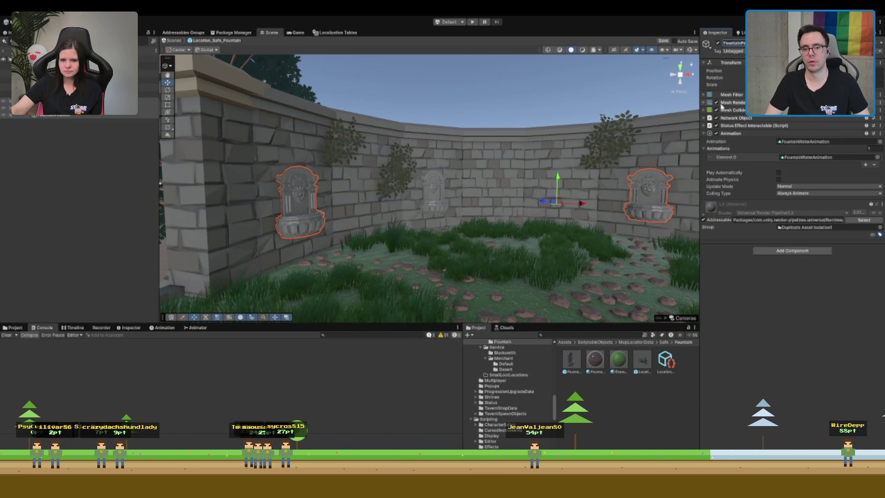
pyautogui.click(757, 123)
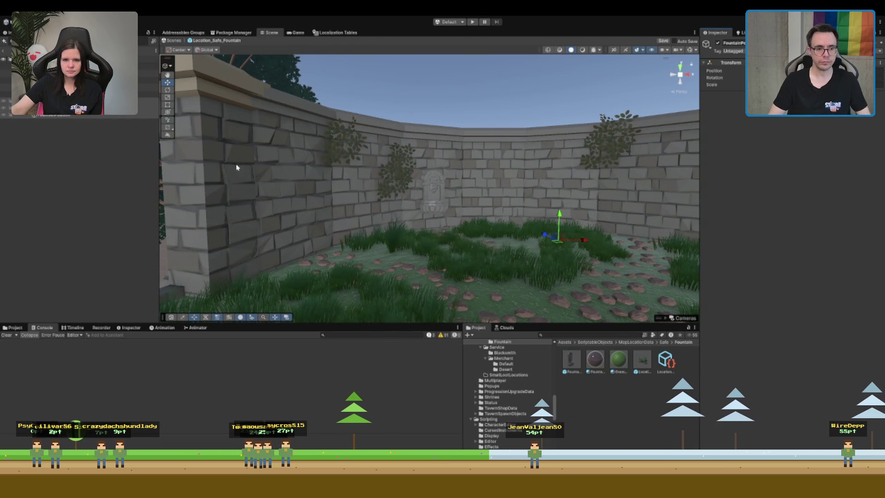
# Rename the remaining Fountain object to FountainPosition, then select the root Location object
pyautogui.click(148, 107)
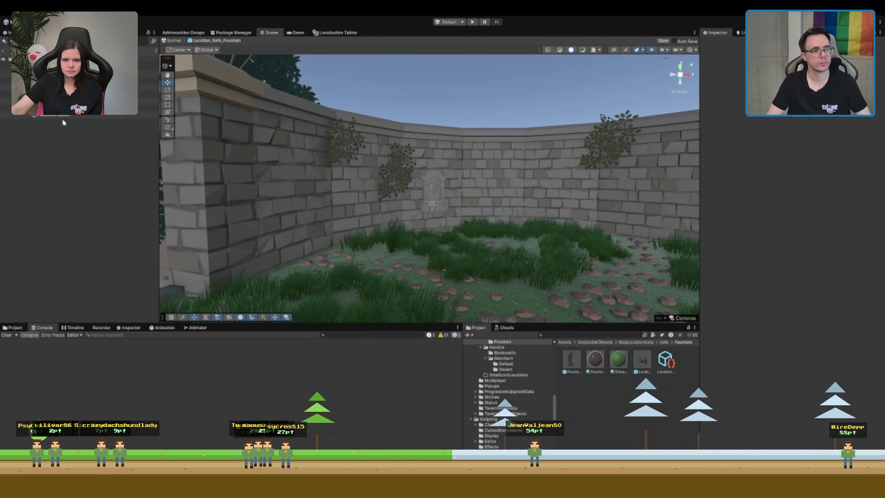
pyautogui.click(147, 101)
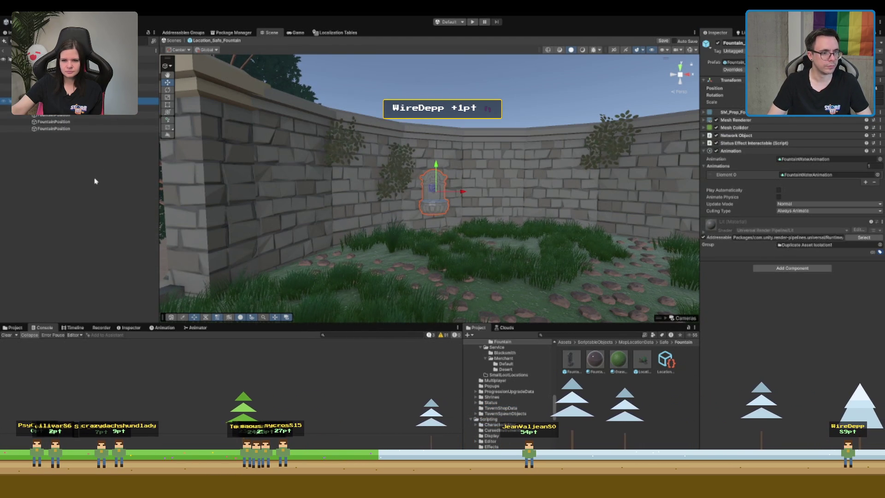
pyautogui.click(216, 258)
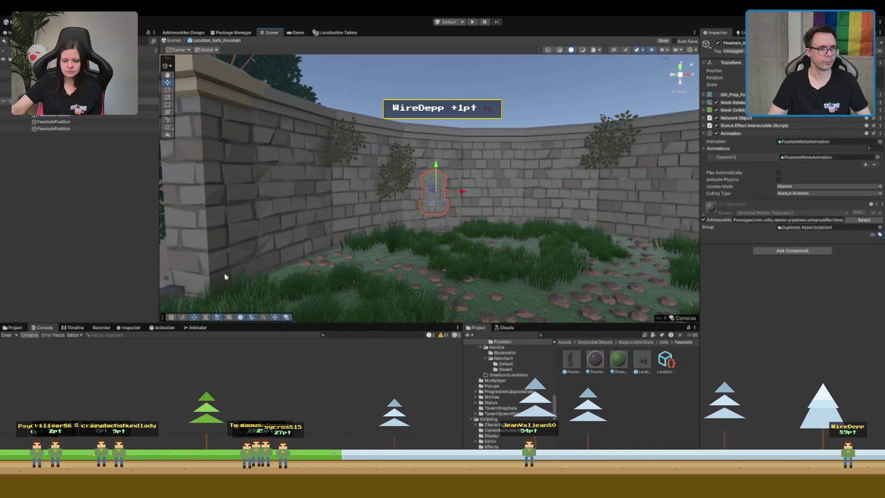
pyautogui.click(444, 233)
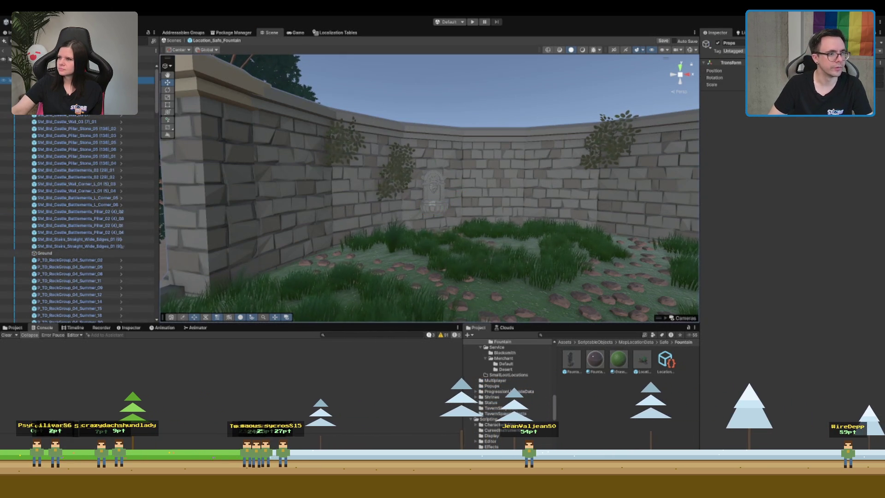
pyautogui.click(6, 82)
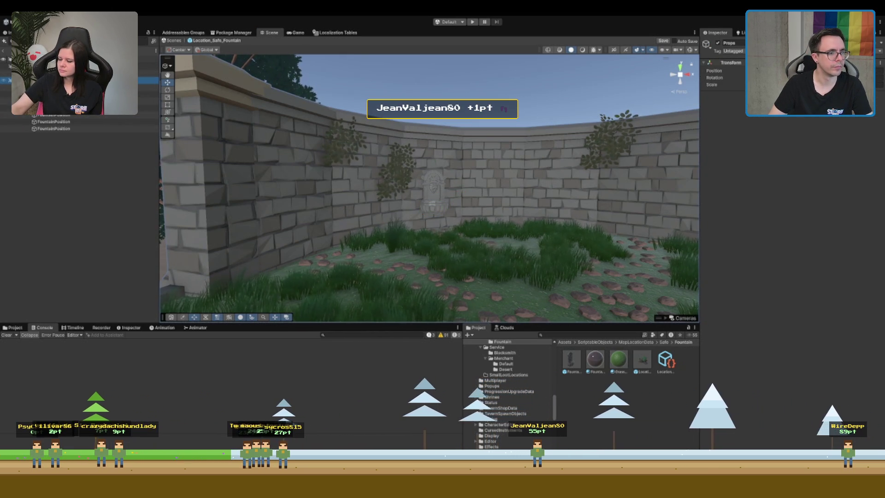
pyautogui.click(69, 102)
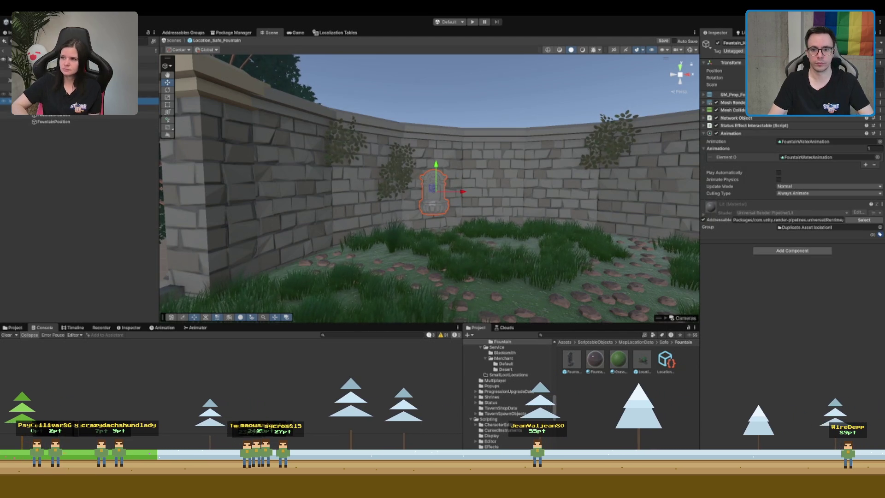
pyautogui.click(733, 43)
pyautogui.write('Fo')
pyautogui.write('untainP')
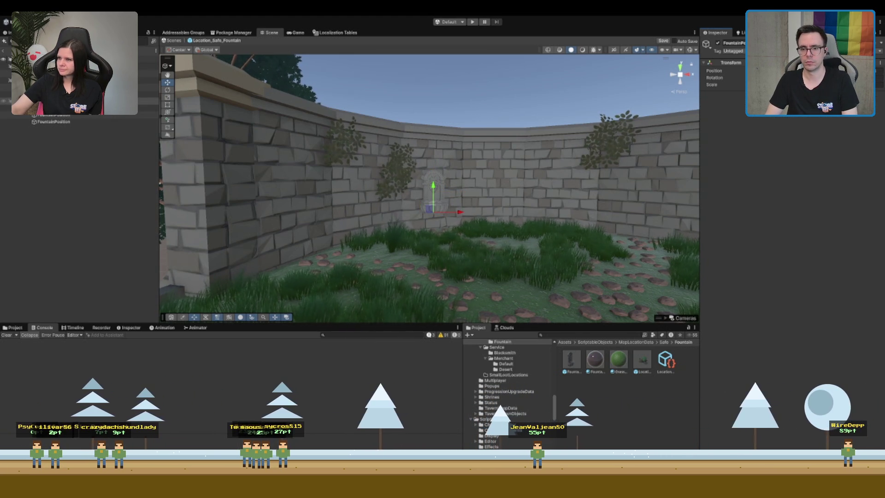
pyautogui.click(148, 93)
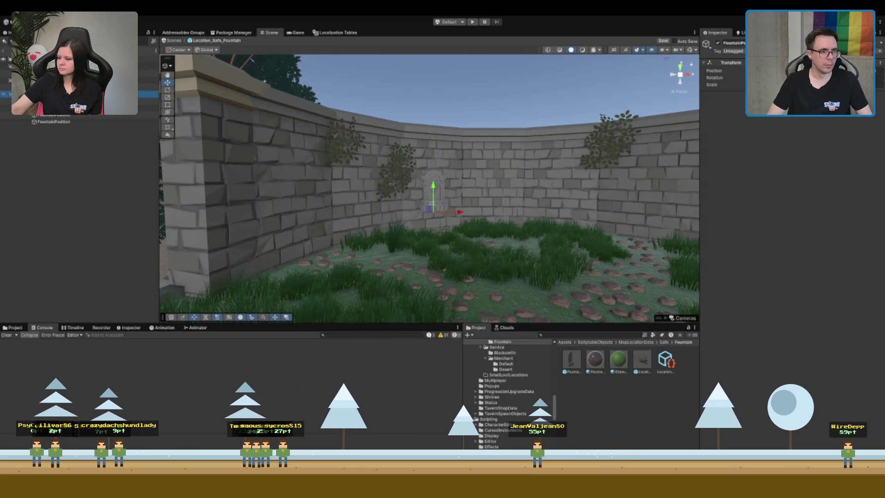
pyautogui.click(148, 66)
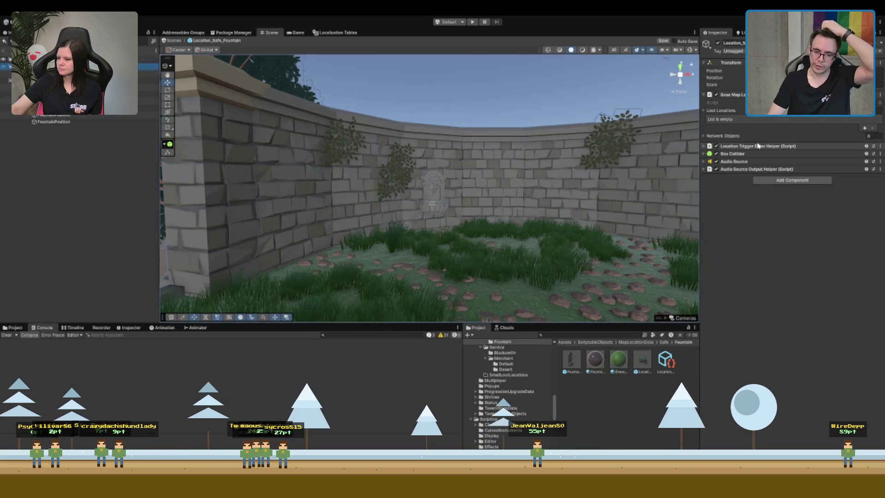
# Set the Network Objects list size to 4 and expand Element 0 through Element 3
pyautogui.click(860, 137)
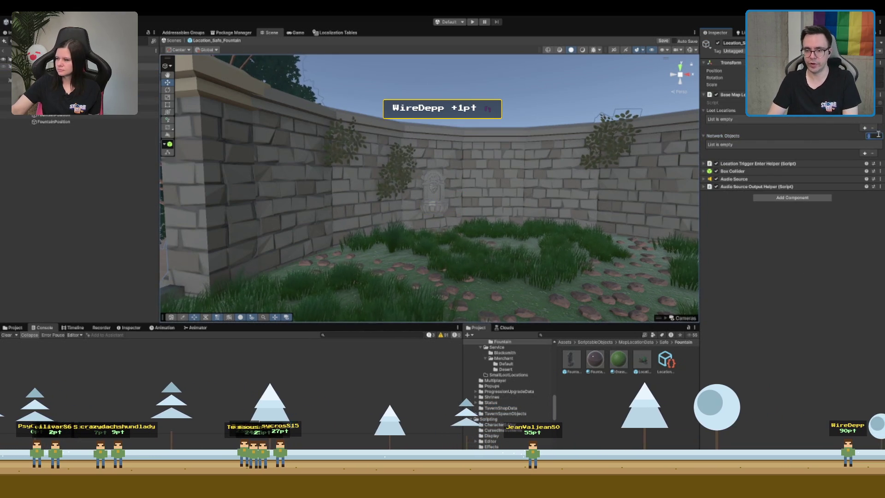
pyautogui.write('4')
pyautogui.press('Return')
pyautogui.click(729, 169)
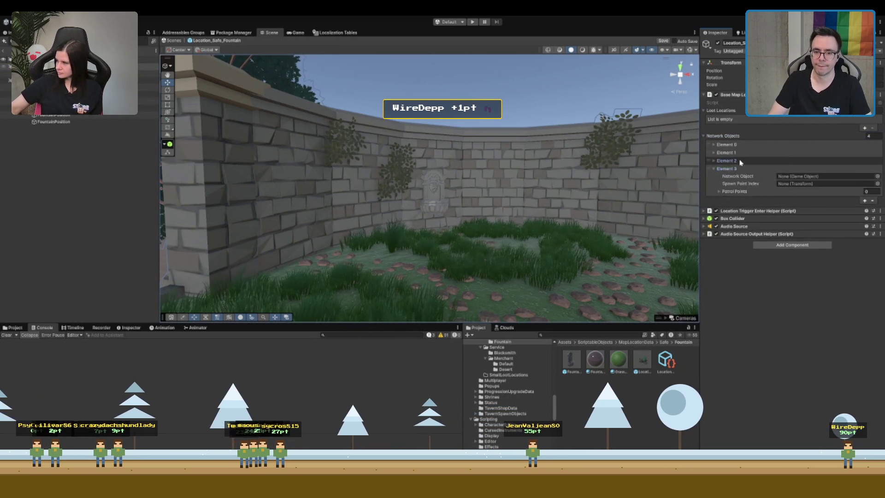
pyautogui.click(741, 161)
pyautogui.click(742, 153)
pyautogui.click(749, 144)
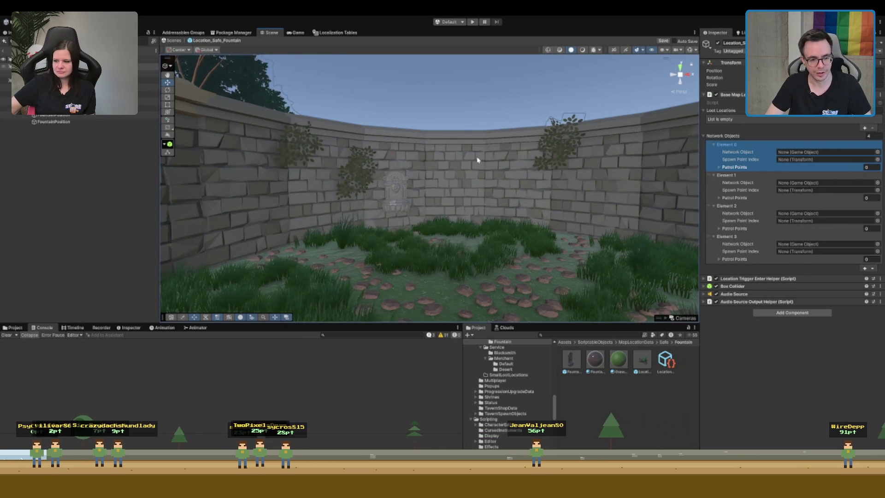
pyautogui.scroll(3)
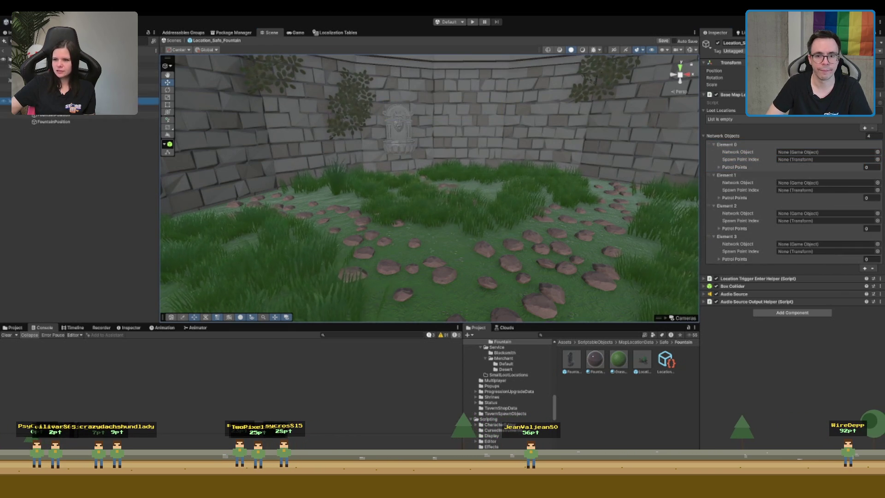
# Set the spawn point of Network Objects elements 0–3 to FountainPosition
pyautogui.click(798, 165)
pyautogui.moveTo(797, 163); pyautogui.dragTo(797, 160)
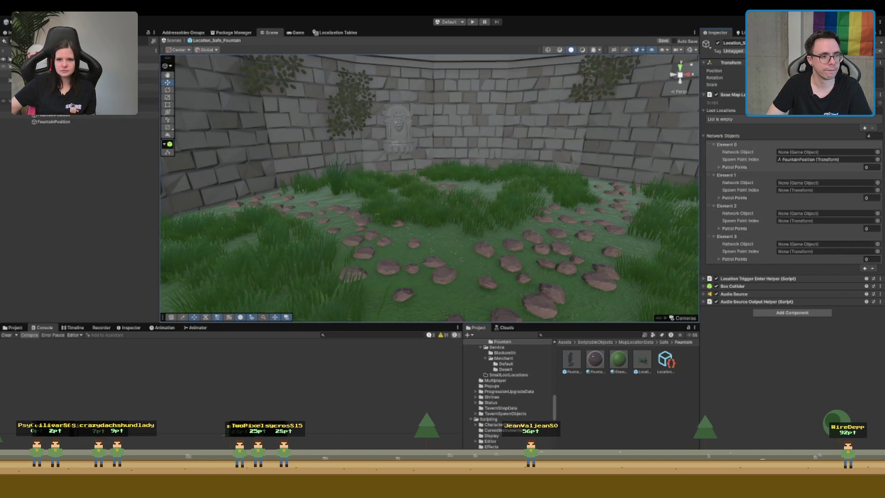
pyautogui.moveTo(781, 194); pyautogui.dragTo(798, 190)
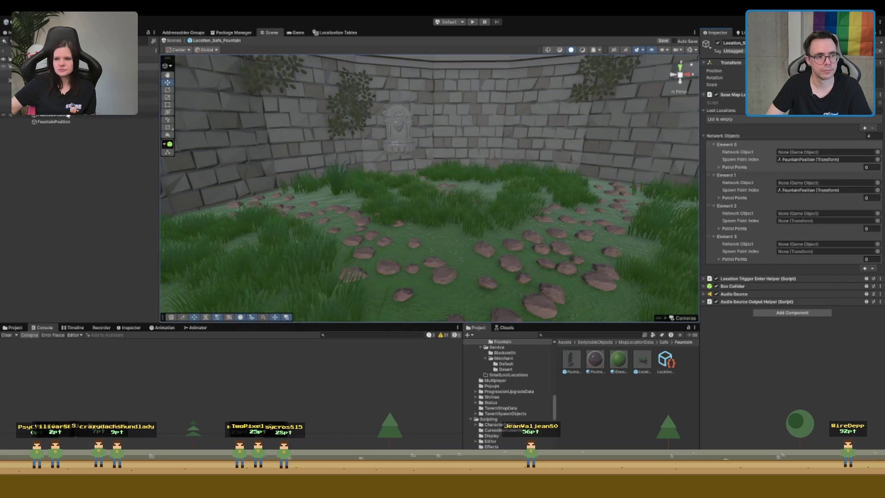
pyautogui.moveTo(85, 118); pyautogui.dragTo(833, 224)
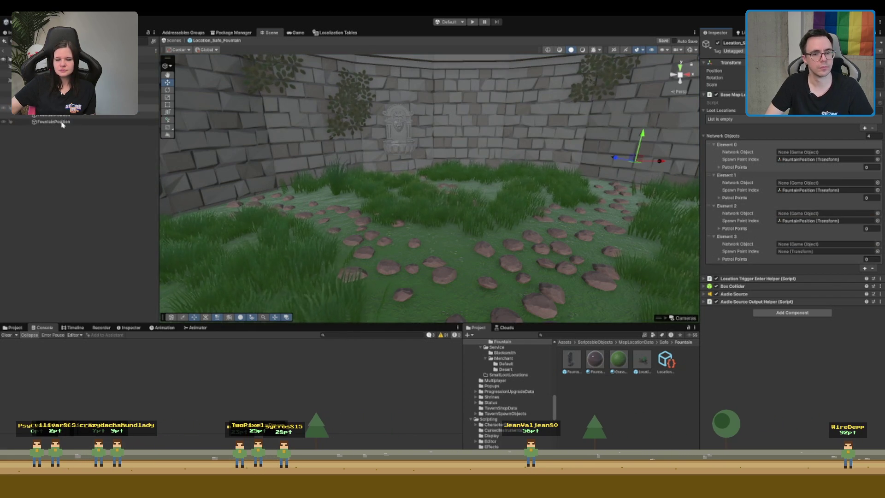
pyautogui.moveTo(56, 122); pyautogui.dragTo(821, 251)
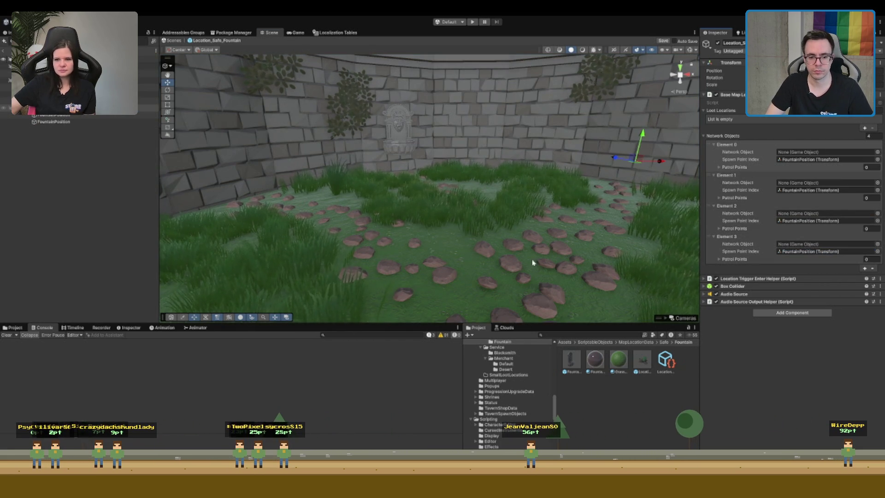
# Assign Fountain_Health as the Network Object for elements 3, 2 and 1, then save the prefab
pyautogui.moveTo(565, 367); pyautogui.dragTo(820, 244)
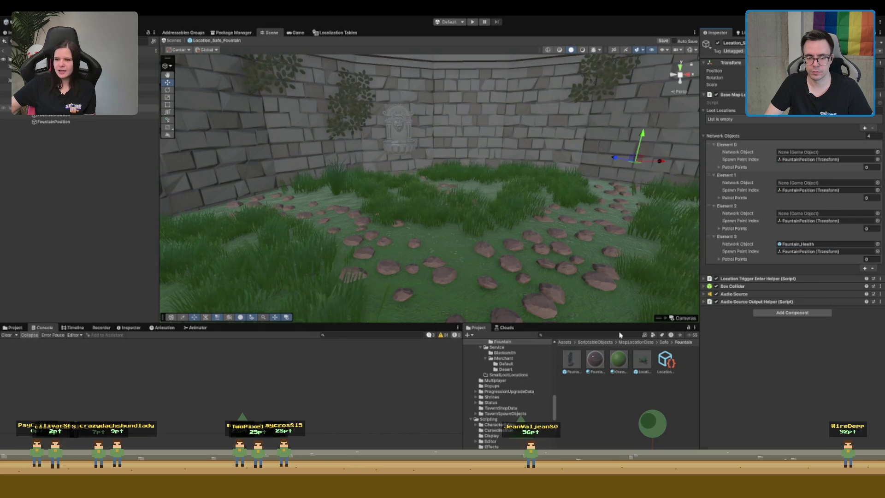
pyautogui.moveTo(571, 363); pyautogui.dragTo(800, 214)
pyautogui.moveTo(571, 359); pyautogui.dragTo(807, 155)
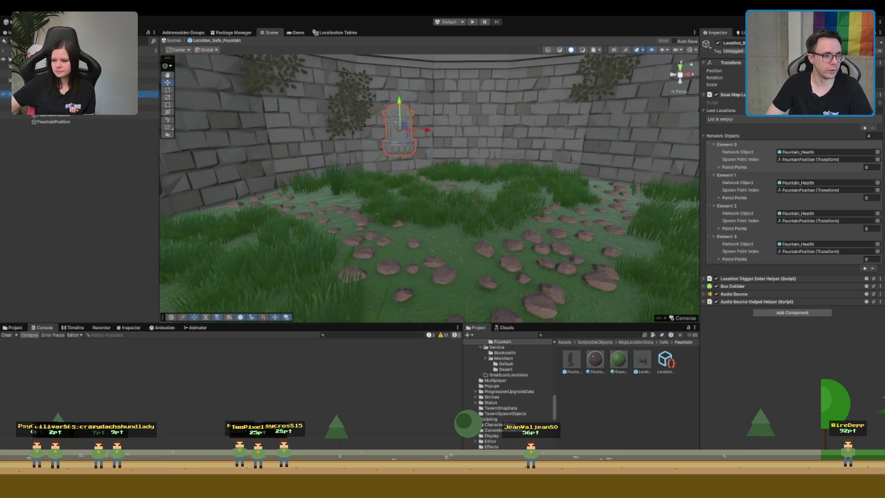
pyautogui.hotkey('ctrl', 's')
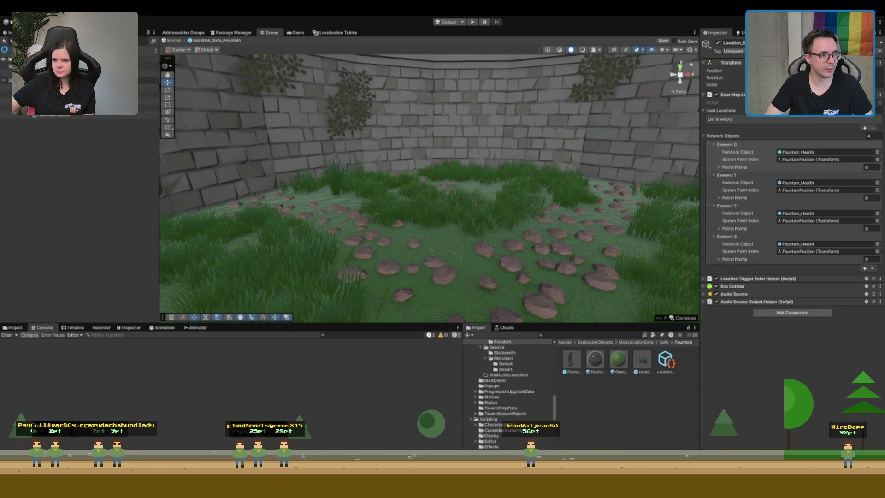
# Leave the prefab stage and pick the Boot scene from the Assets > Scenes folder
pyautogui.click(4, 51)
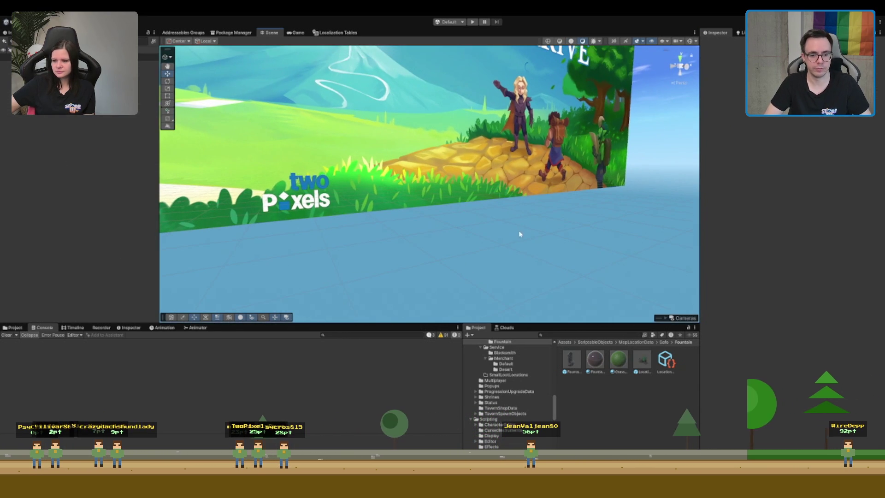
pyautogui.click(493, 419)
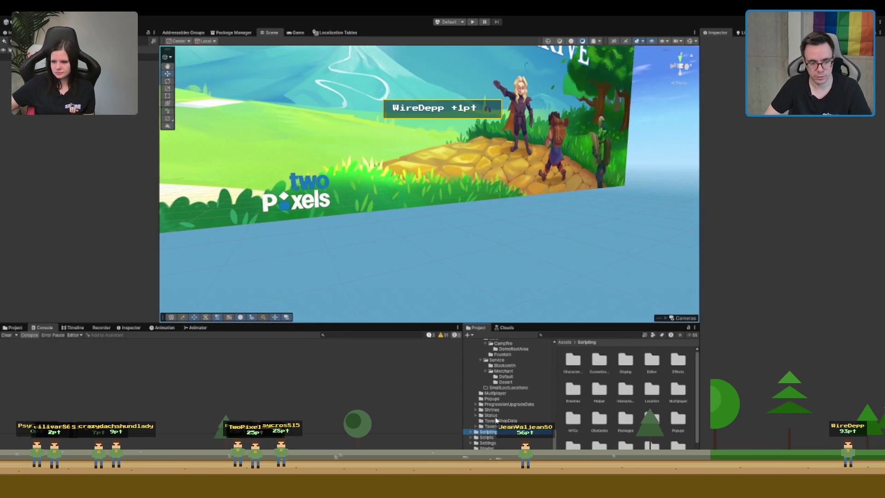
pyautogui.scroll(3)
pyautogui.scroll(3)
pyautogui.click(487, 430)
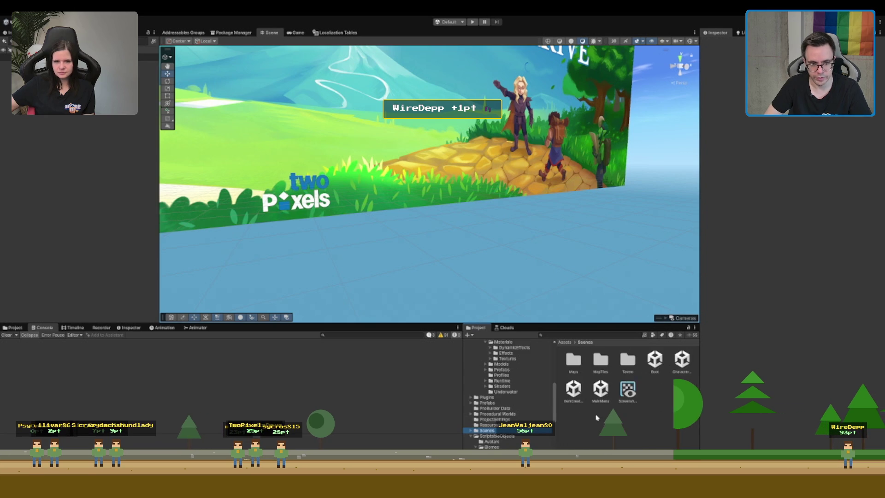
pyautogui.click(654, 360)
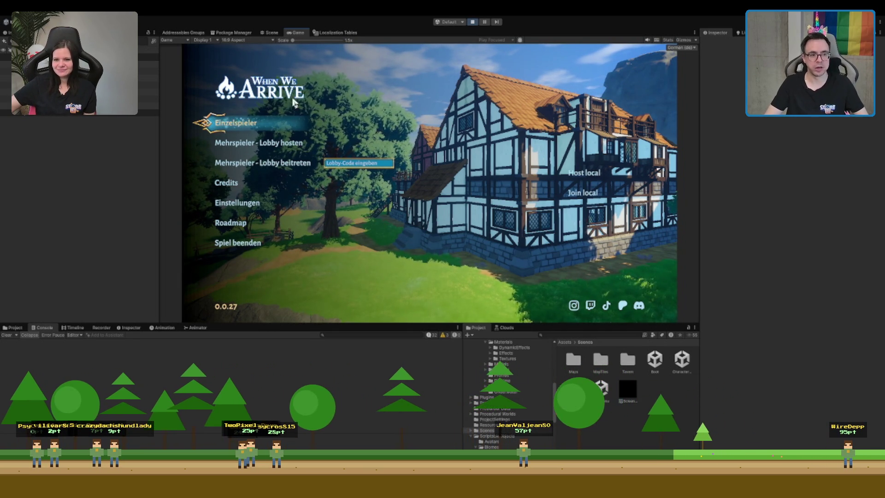
# Start a single-player game and run from the tavern through the forest to the portal
pyautogui.click(276, 123)
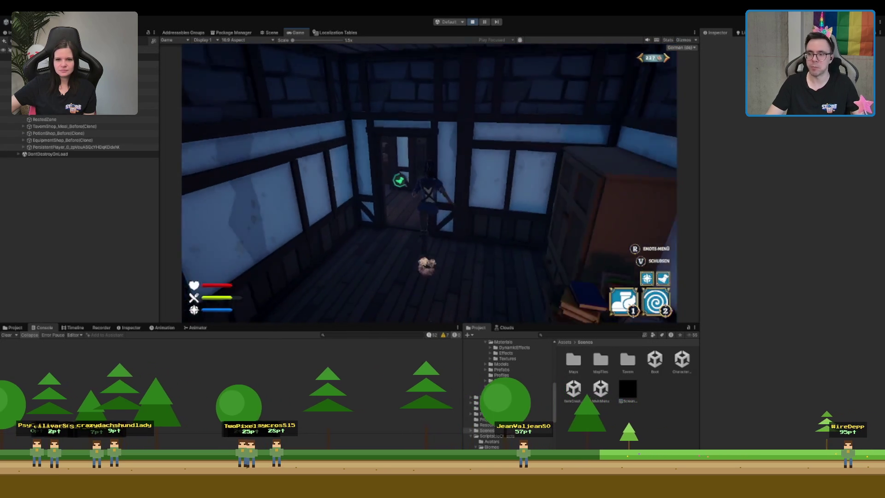
pyautogui.press('w')
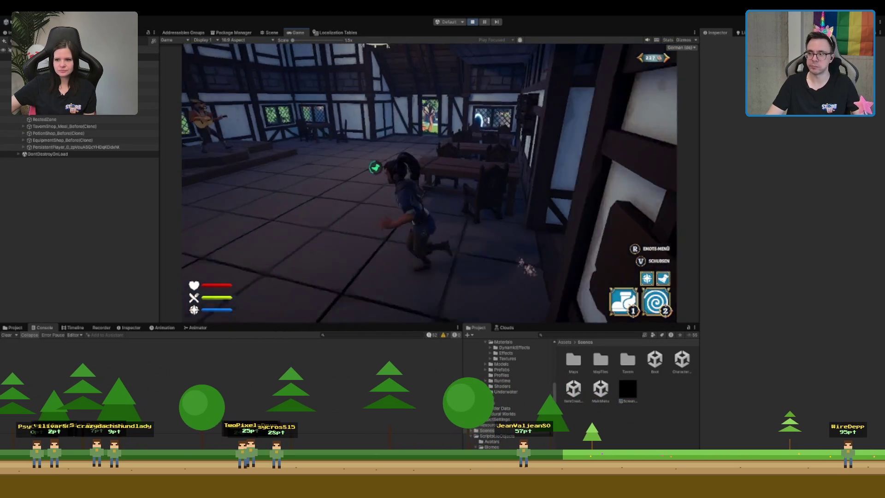
pyautogui.press('w')
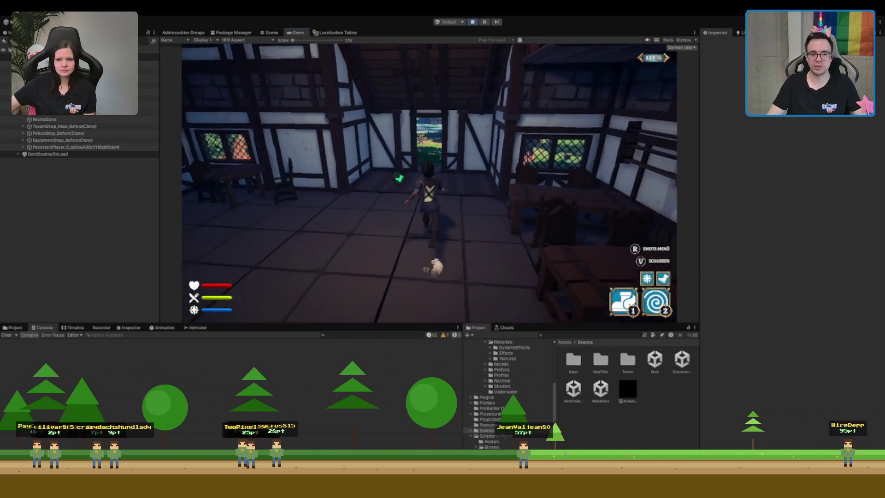
pyautogui.press('w')
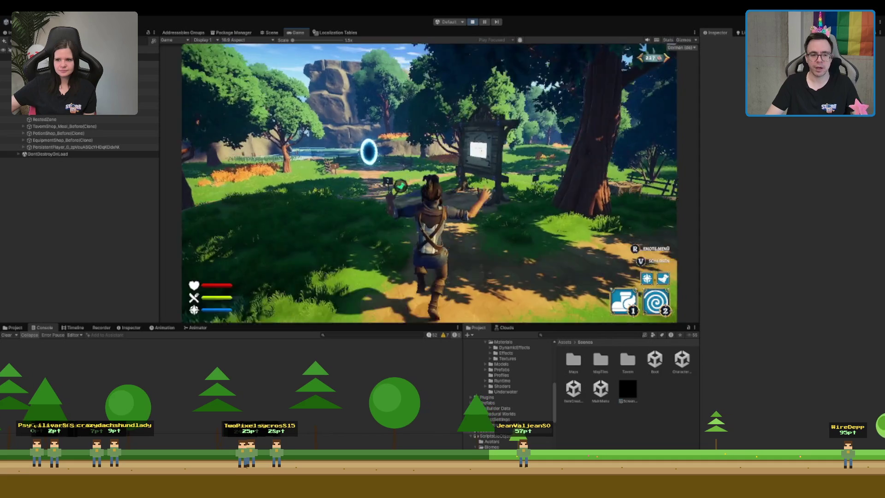
pyautogui.press('w')
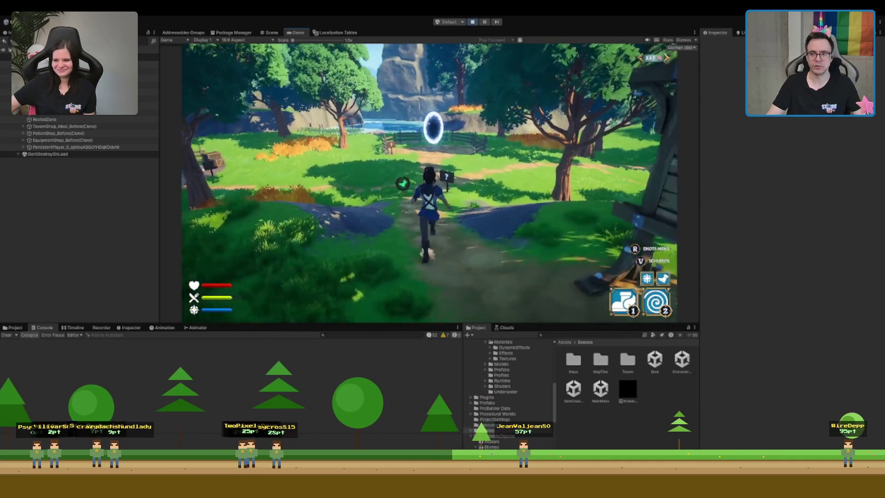
pyautogui.press('w')
pyautogui.press('w')
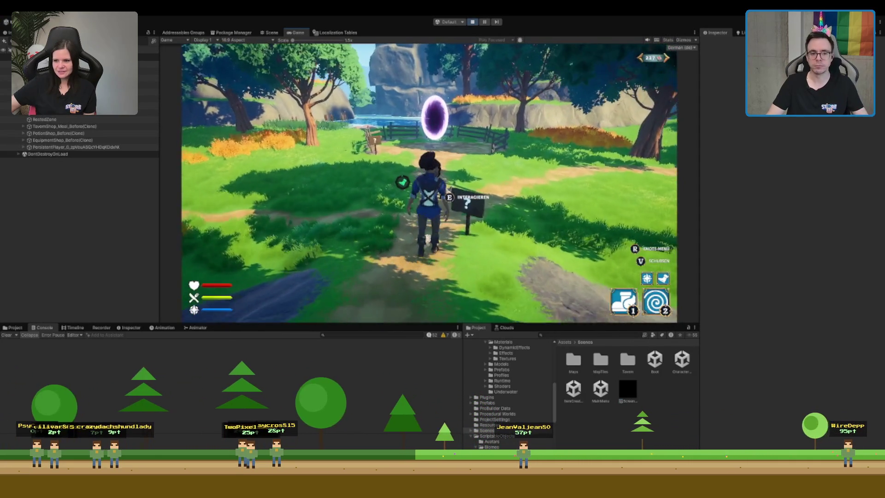
pyautogui.press('2')
pyautogui.press('w')
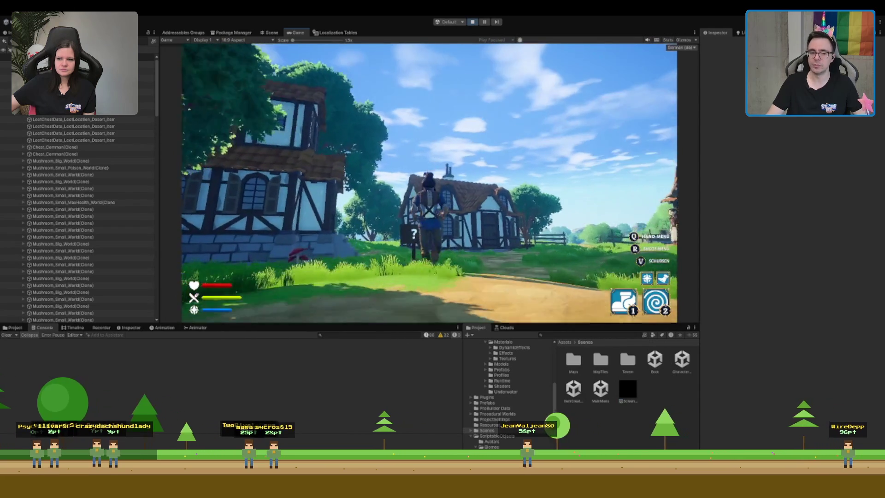
# Run through the village and portal, climb into the walled courtyard, and interact with the left fountain
pyautogui.press('w')
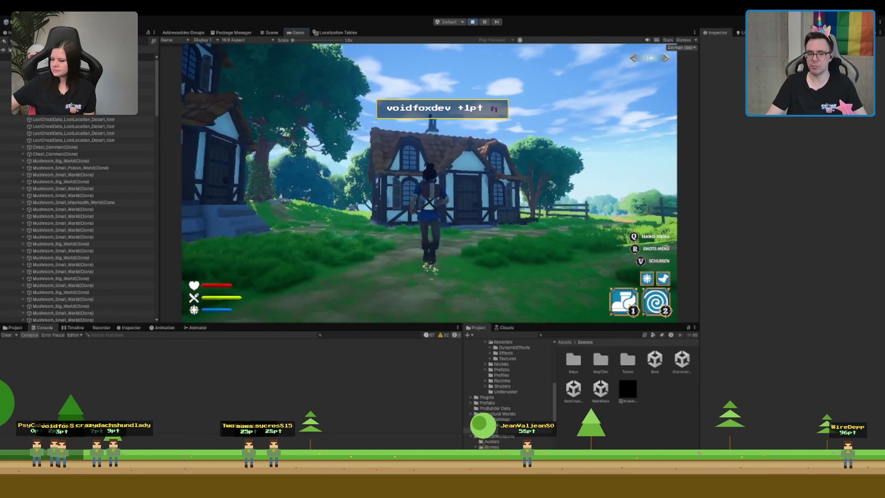
pyautogui.press('w')
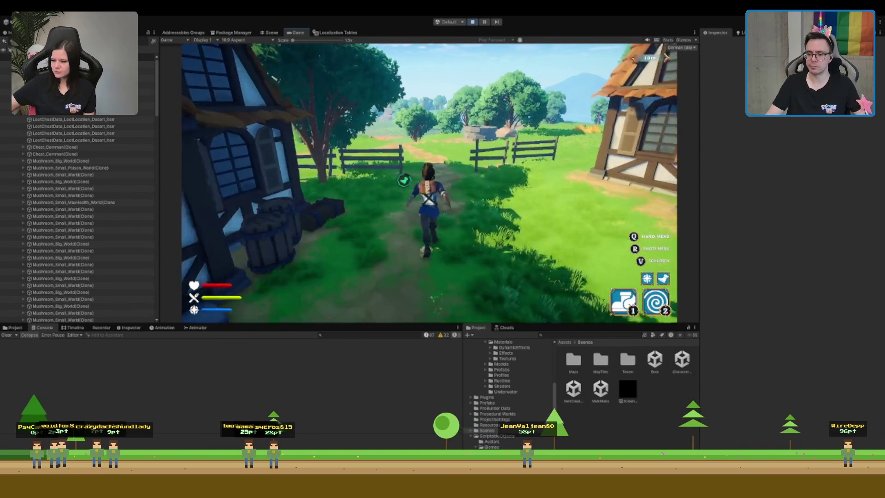
pyautogui.press('w')
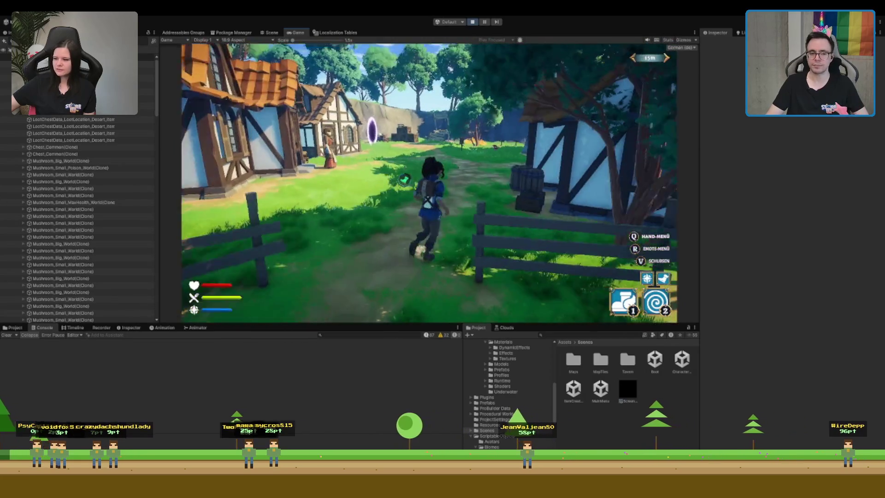
pyautogui.press('w')
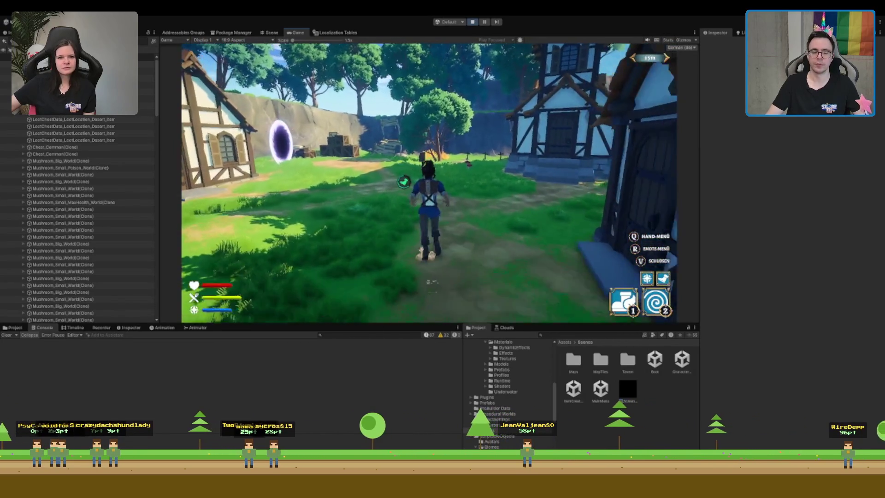
pyautogui.press('w')
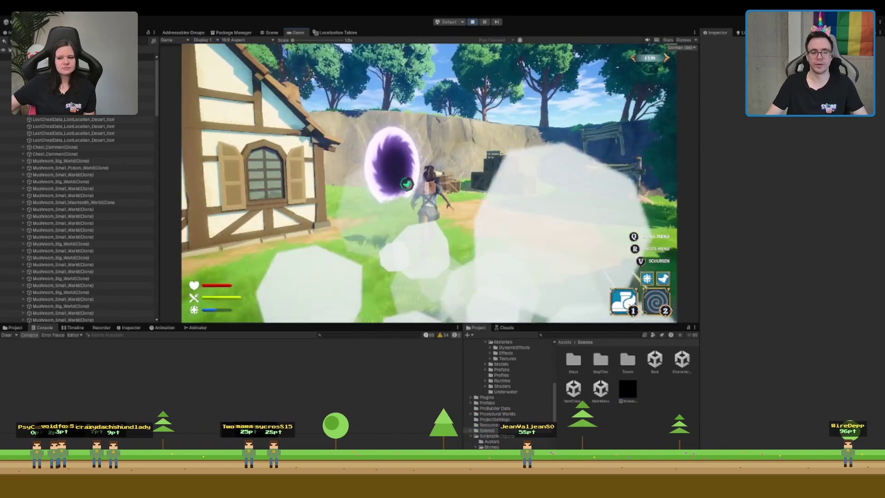
pyautogui.press('w')
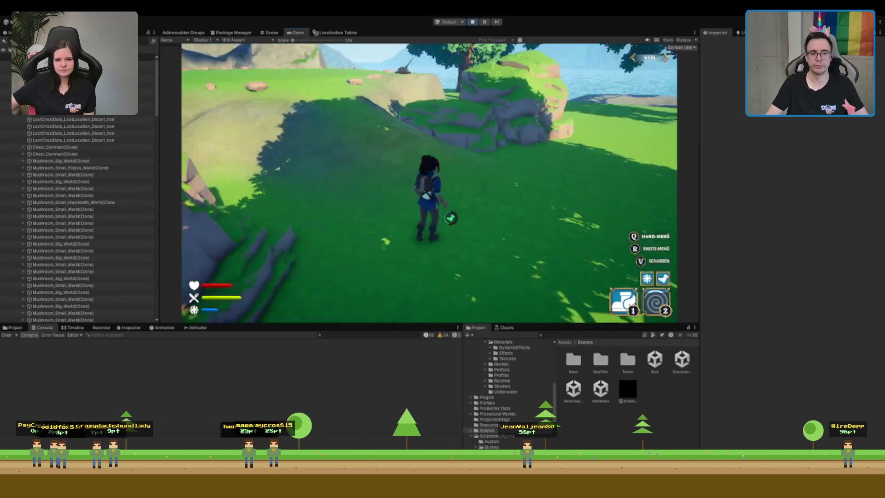
pyautogui.press('w')
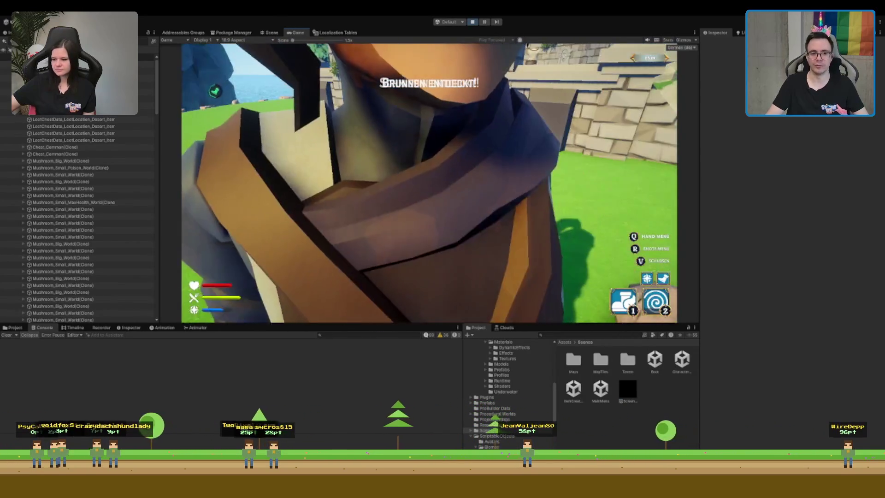
pyautogui.press('w')
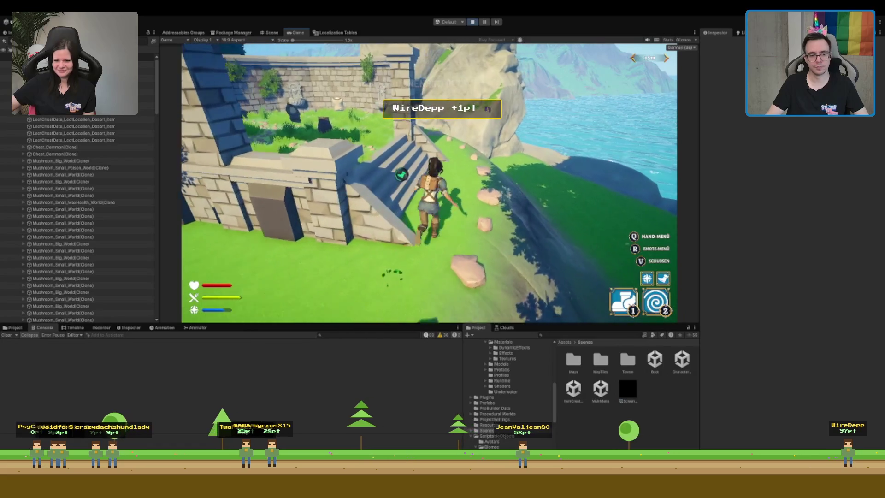
pyautogui.press('w')
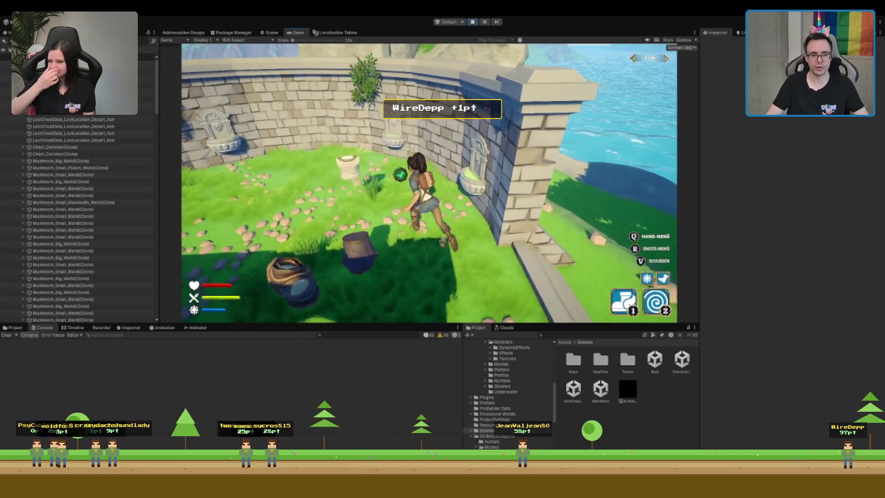
pyautogui.press('w')
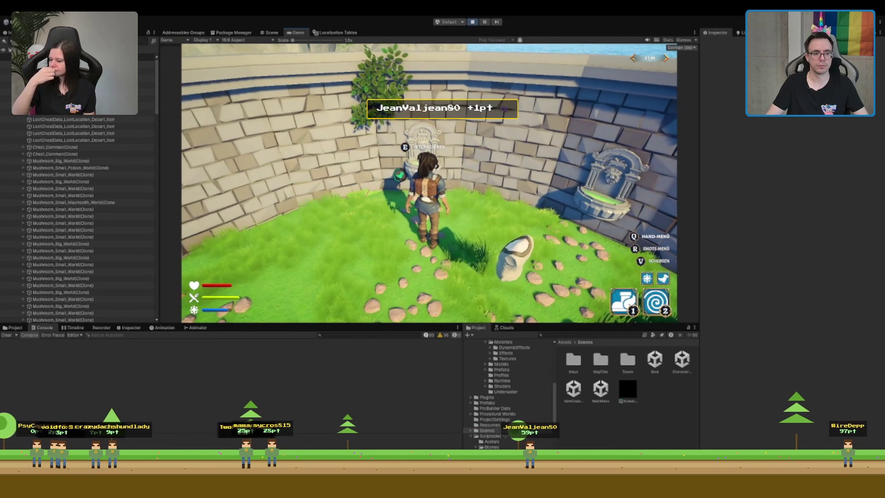
pyautogui.press('e')
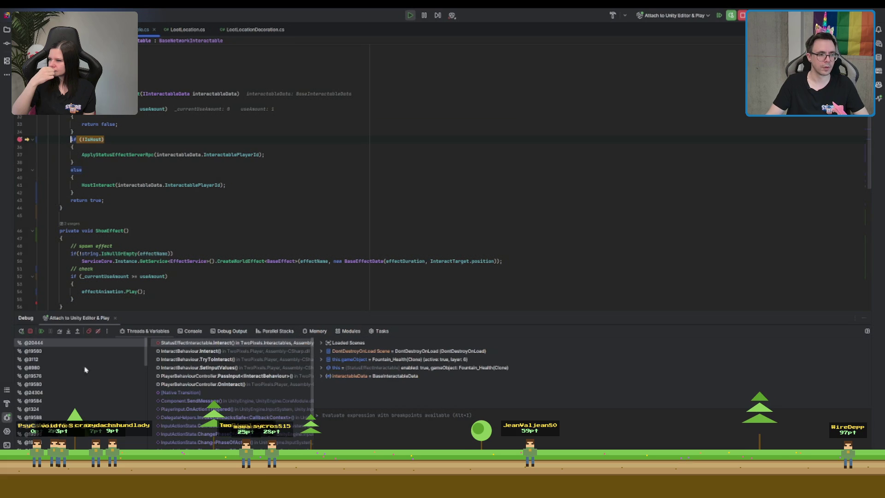
# Remove the line-35 breakpoint in Rider and resume the paused game
pyautogui.click(19, 140)
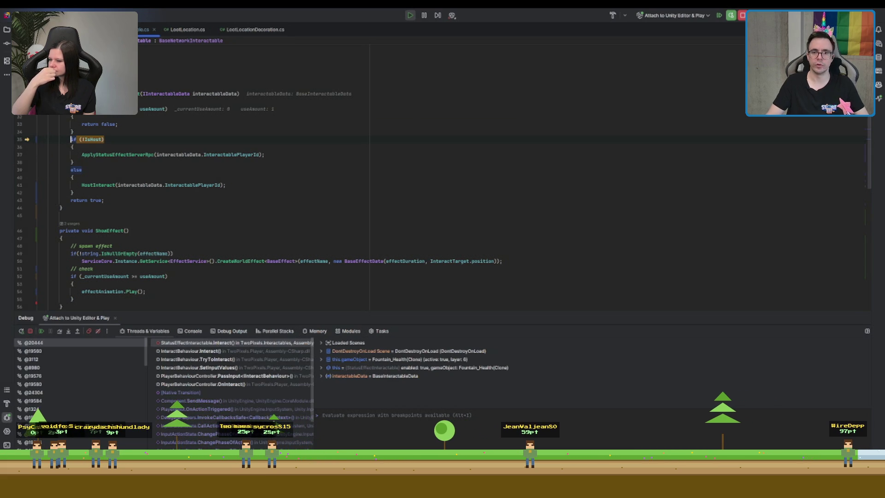
pyautogui.press('F5')
pyautogui.hotkey('alt', 'Tab')
# Stop Play mode in Unity and start the game again to reach its title screen
pyautogui.hotkey('ctrl', 'p')
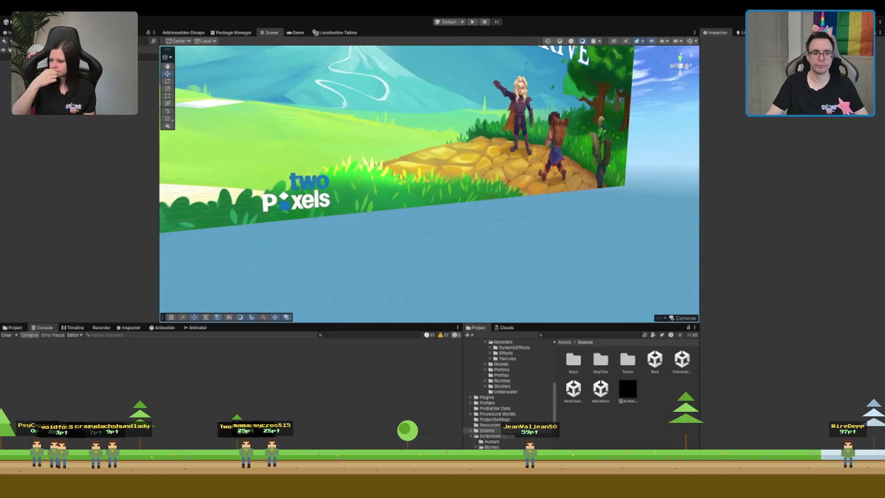
pyautogui.hotkey('ctrl', 'p')
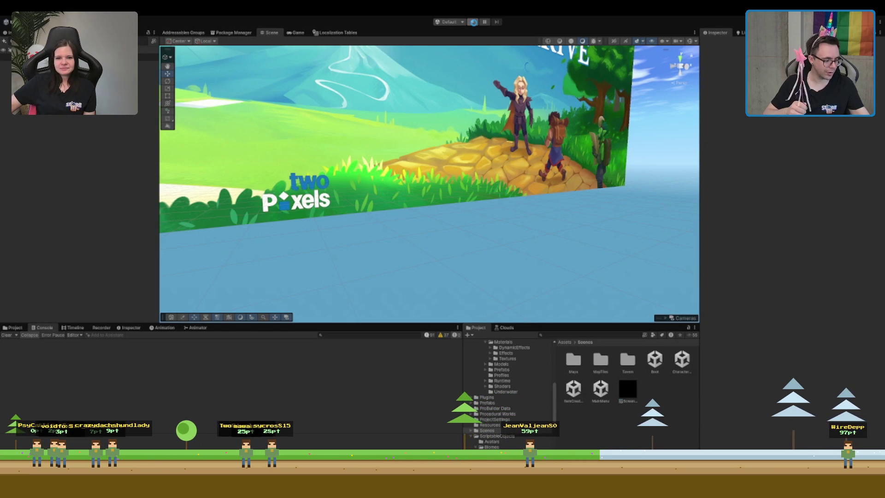
pyautogui.click(473, 22)
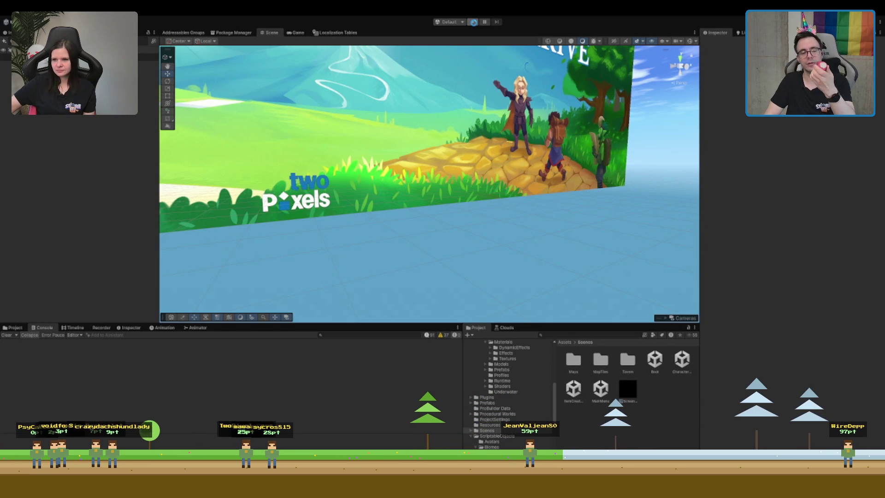
pyautogui.click(473, 22)
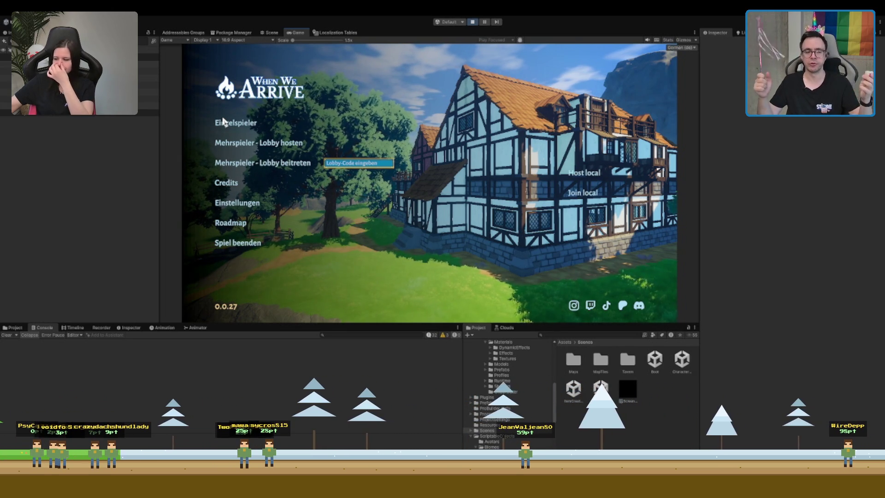
# Click Einzelspieler, run from the tavern along the forest path to the fountain courtyard, and interact with E
pyautogui.click(224, 123)
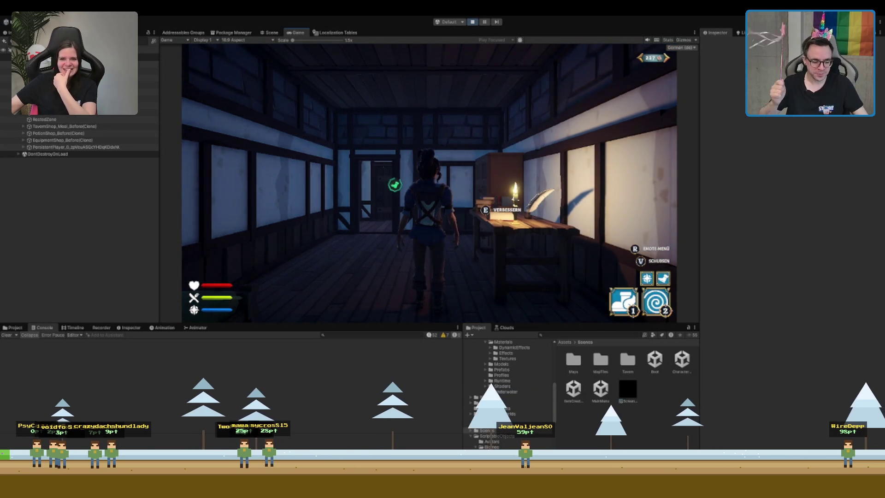
pyautogui.press('w')
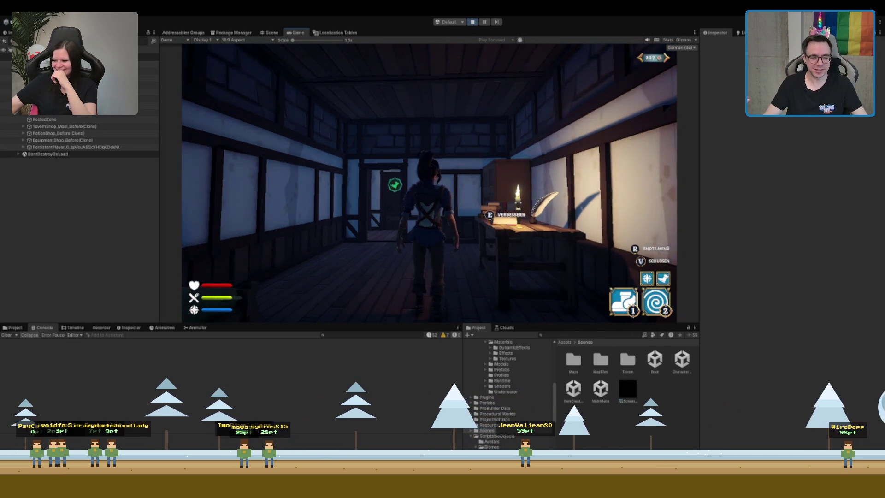
pyautogui.press('w')
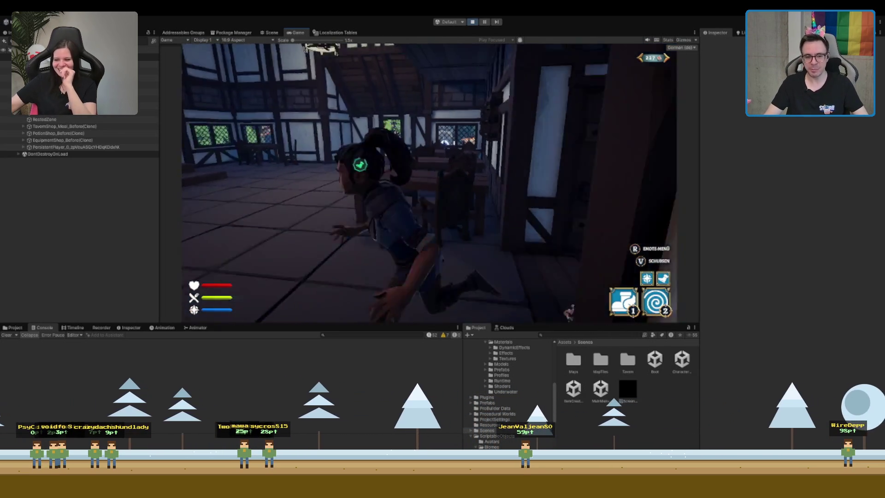
pyautogui.press('w')
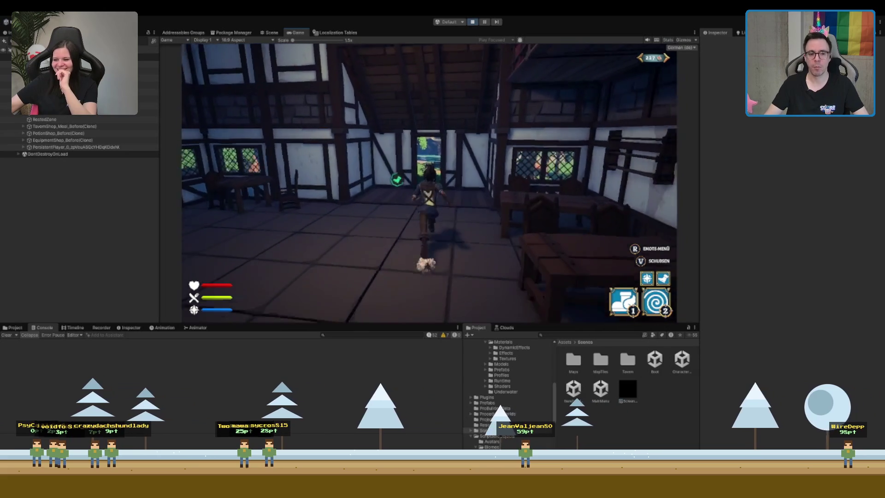
pyautogui.press('w')
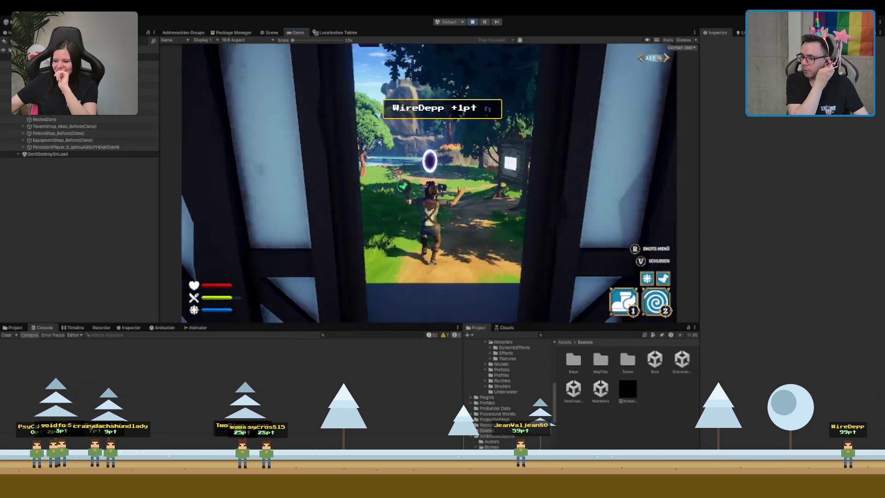
pyautogui.press('w')
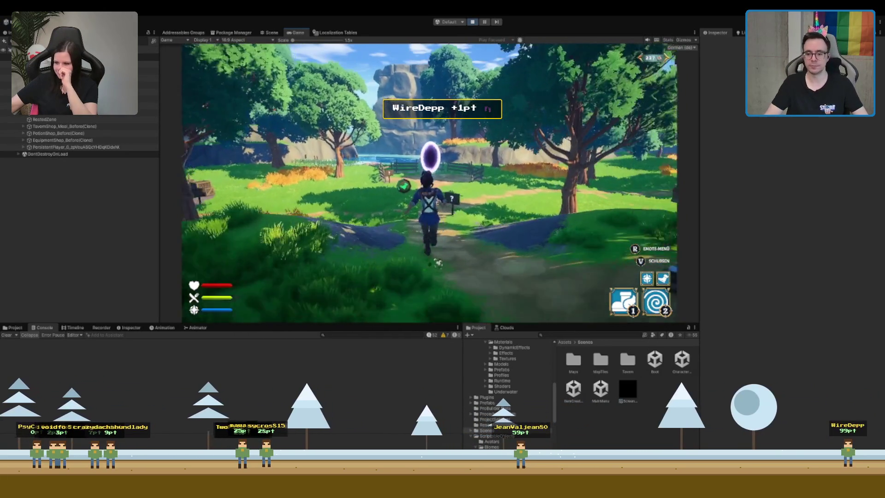
pyautogui.press('w')
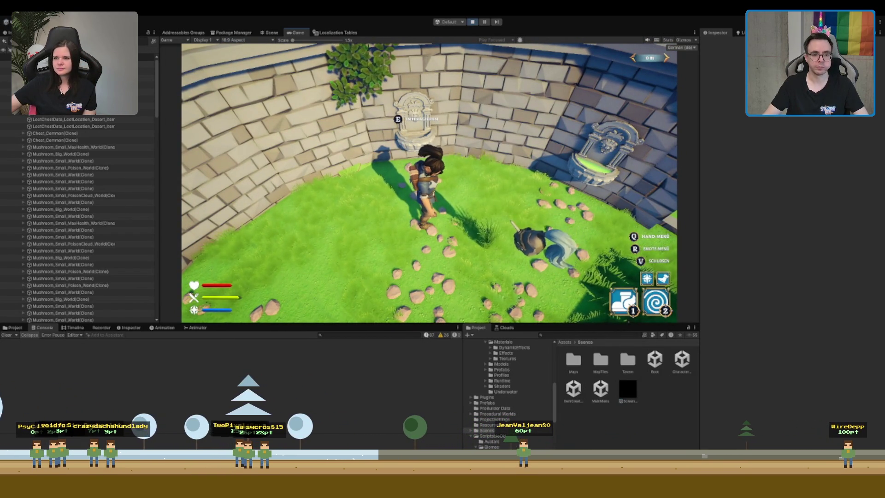
pyautogui.press('e')
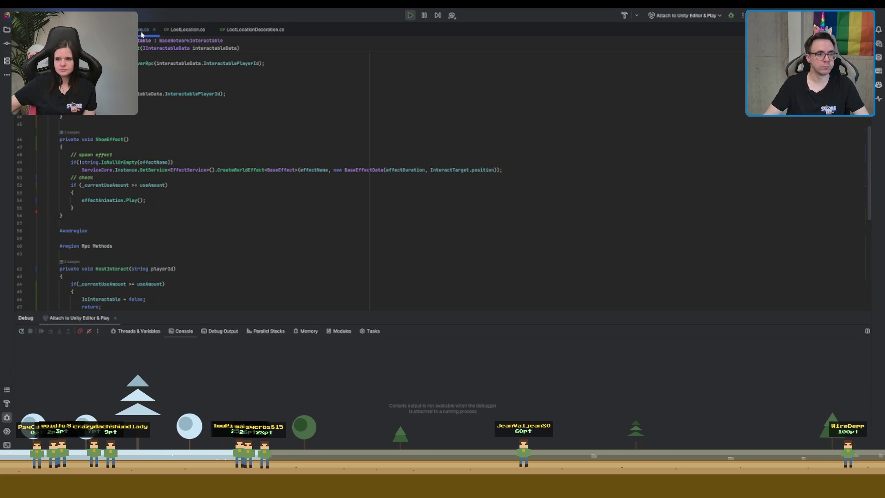
# Locate the ShowEffect method and the Interact early-return block in the script
pyautogui.scroll(3)
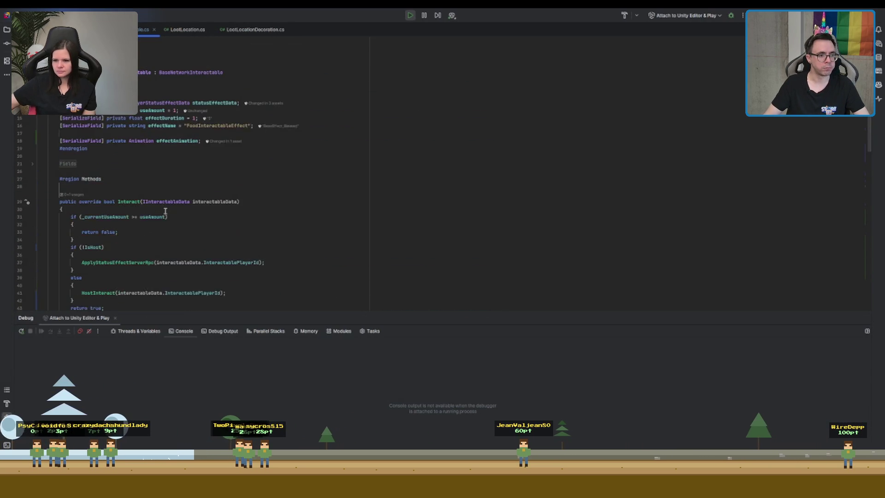
pyautogui.scroll(-3)
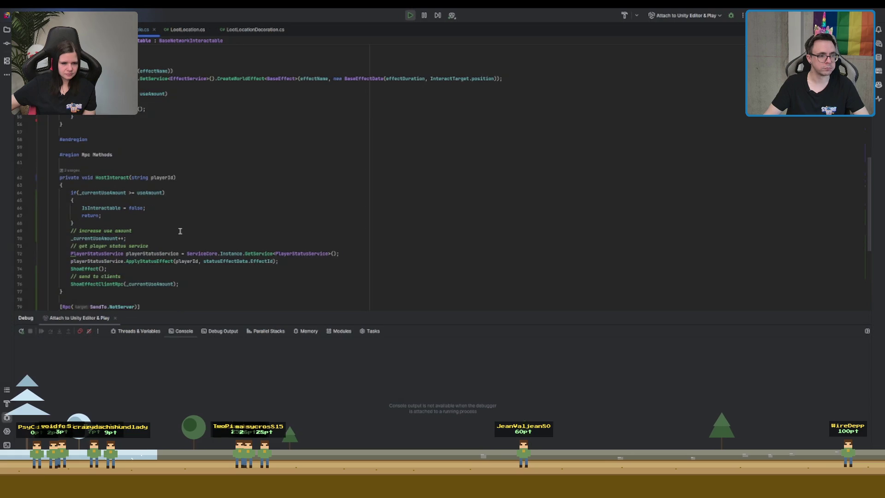
pyautogui.scroll(-3)
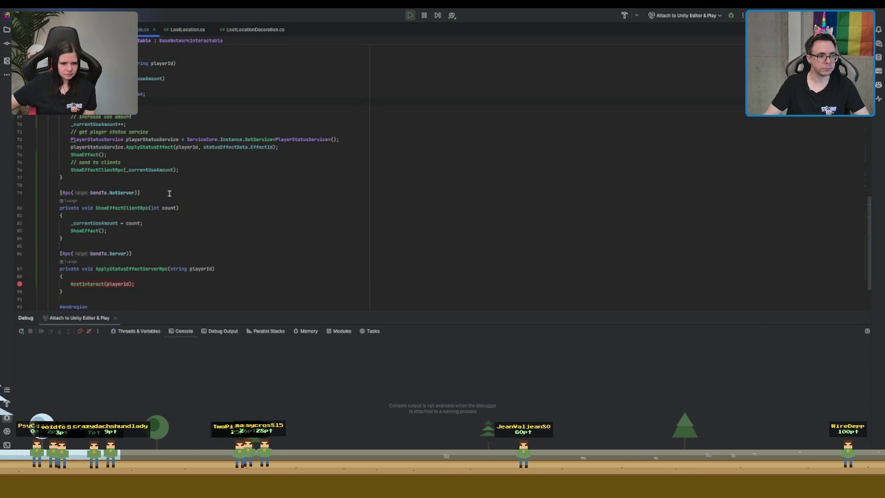
pyautogui.scroll(-3)
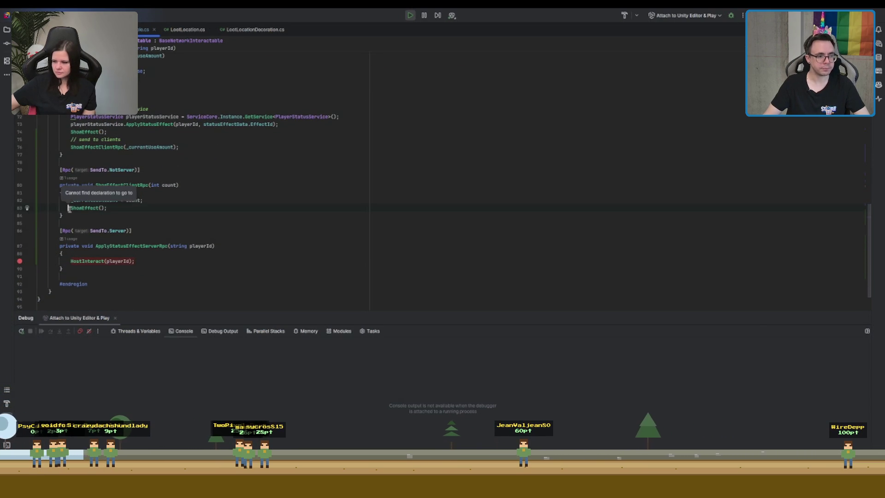
pyautogui.click(87, 208)
pyautogui.scroll(3)
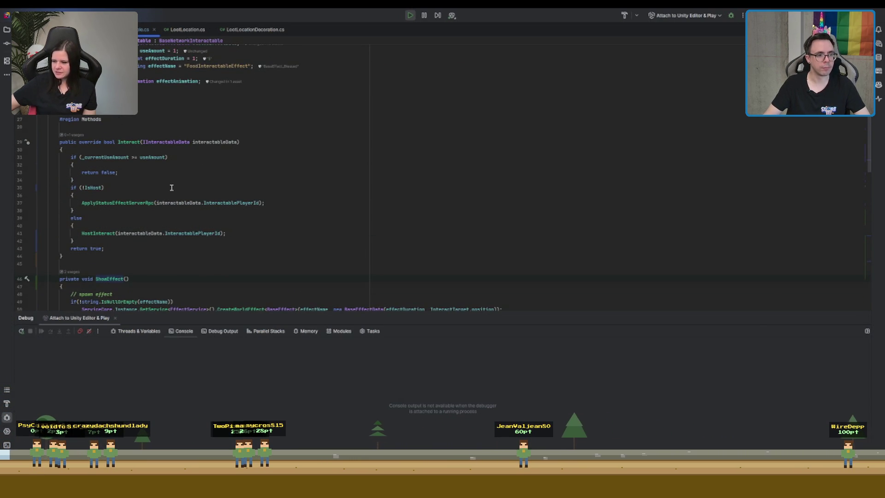
pyautogui.moveTo(78, 177); pyautogui.dragTo(73, 156)
pyautogui.scroll(-3)
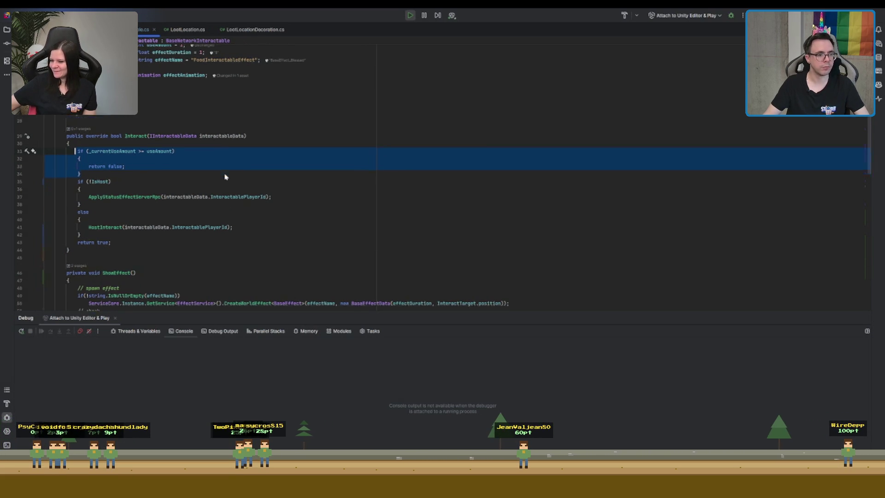
# Add 'IsInteractable = false;' inside the if block above effectAnimation.Play(), then return to Unity
pyautogui.click(129, 123)
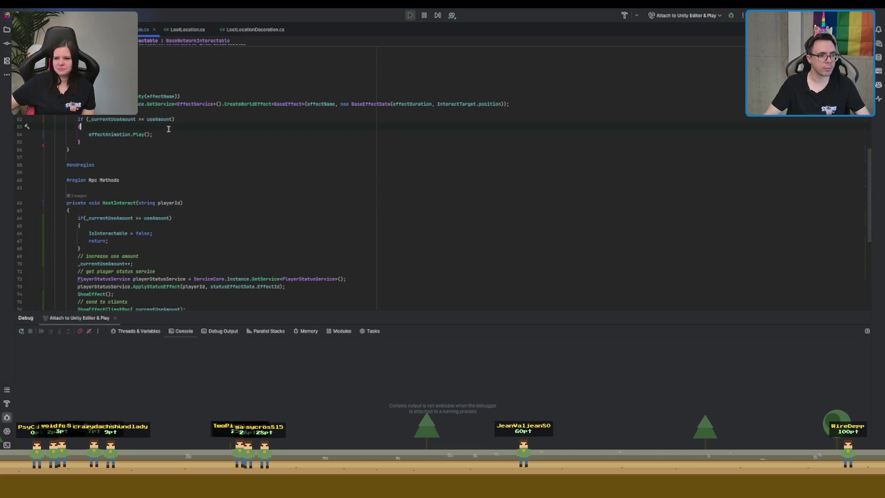
pyautogui.press('Return')
pyautogui.write('Is')
pyautogui.press('Return')
pyautogui.write('fa')
pyautogui.press('BackSpace')
pyautogui.press('BackSpace')
pyautogui.write('= false')
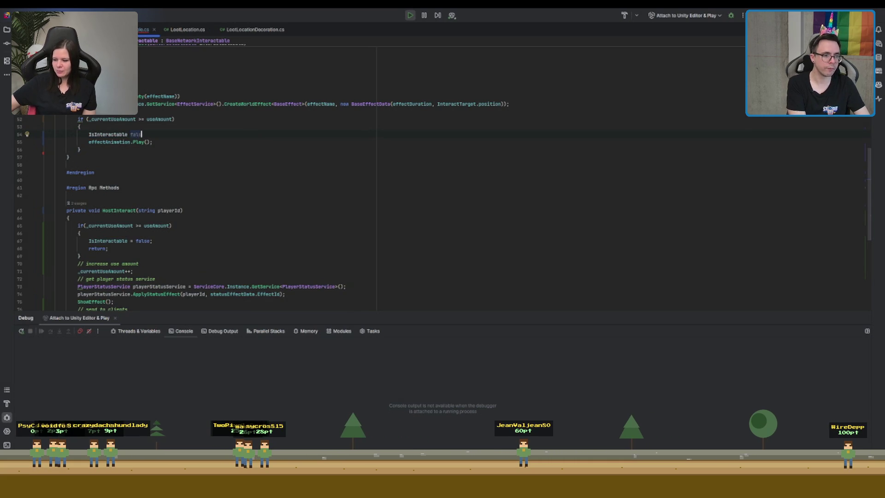
pyautogui.write(';')
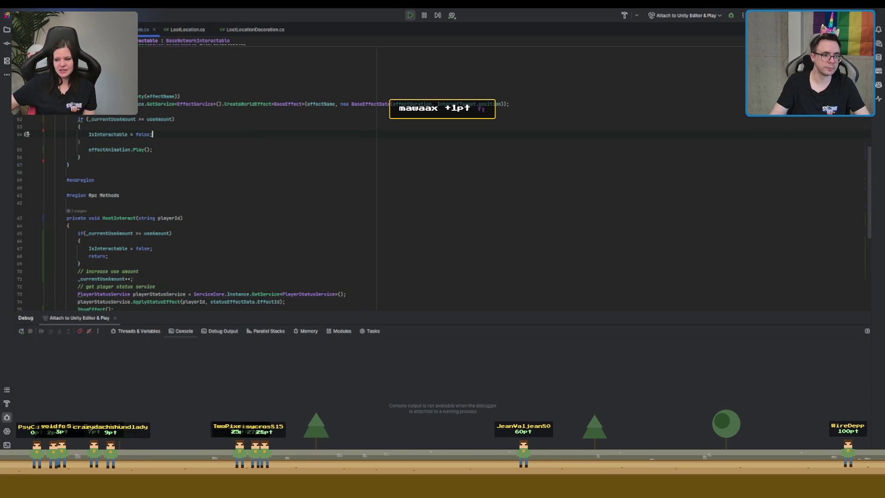
pyautogui.hotkey('alt', 'Tab')
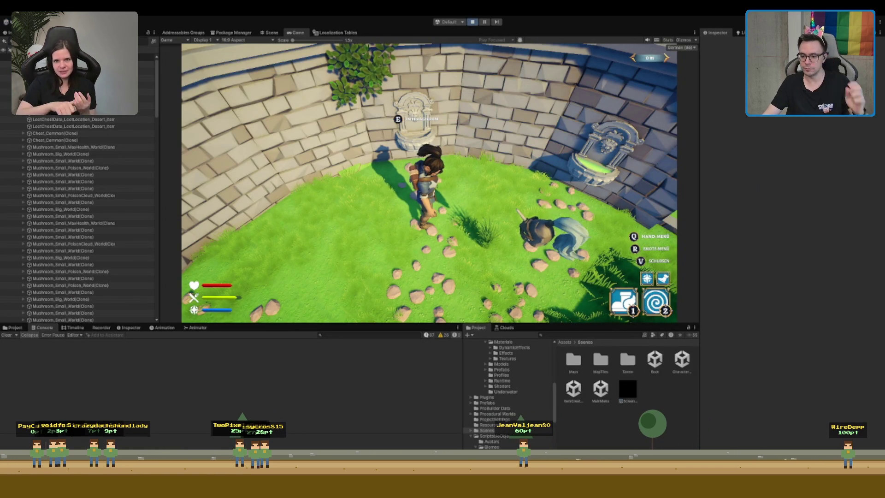
# Exit Play mode with Ctrl+P so the scripts recompile
pyautogui.hotkey('ctrl', 'p')
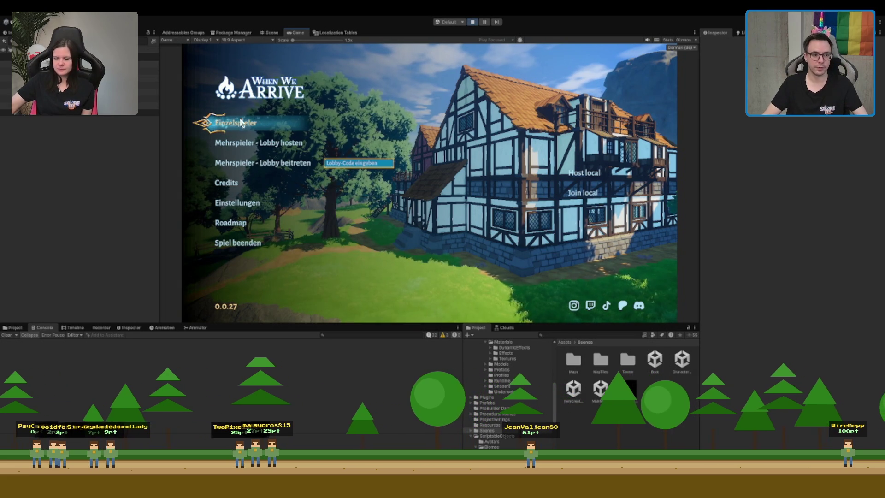
# Start a singleplayer run, teleport out with ability 2, run to the fountain courtyard, and show the Scene view
pyautogui.click(240, 134)
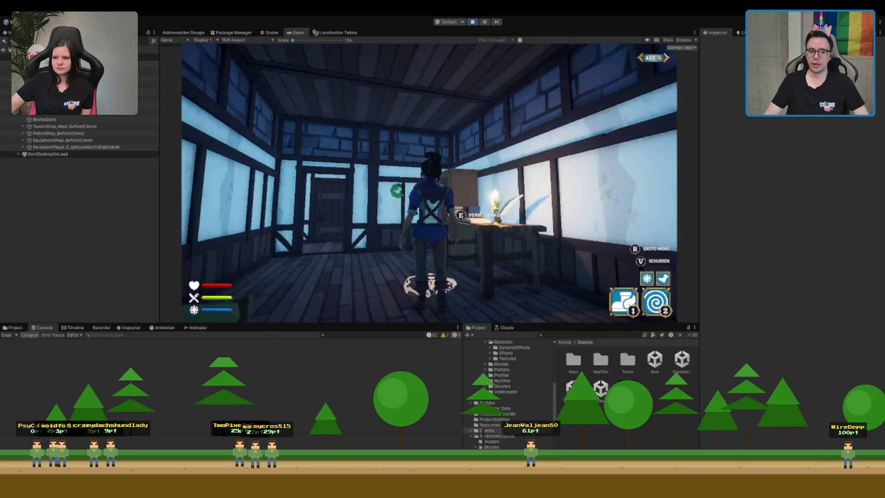
pyautogui.press('w')
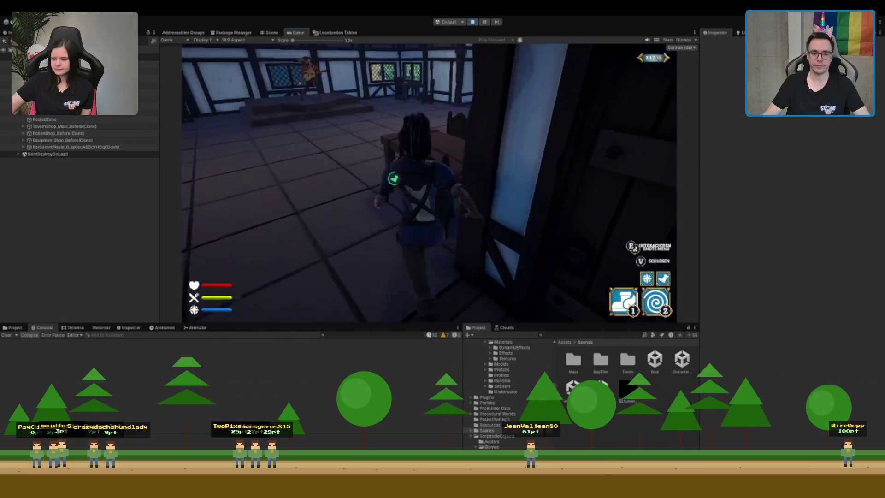
pyautogui.press('2')
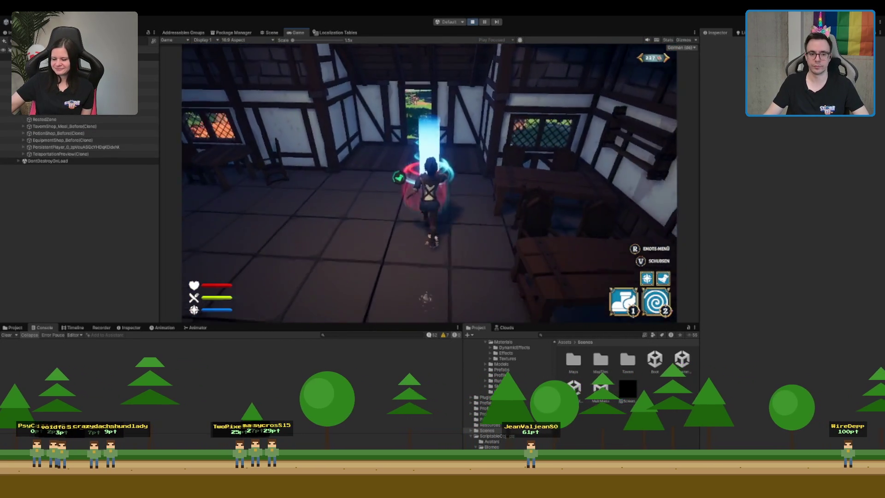
pyautogui.press('2')
pyautogui.press('2')
pyautogui.press('w')
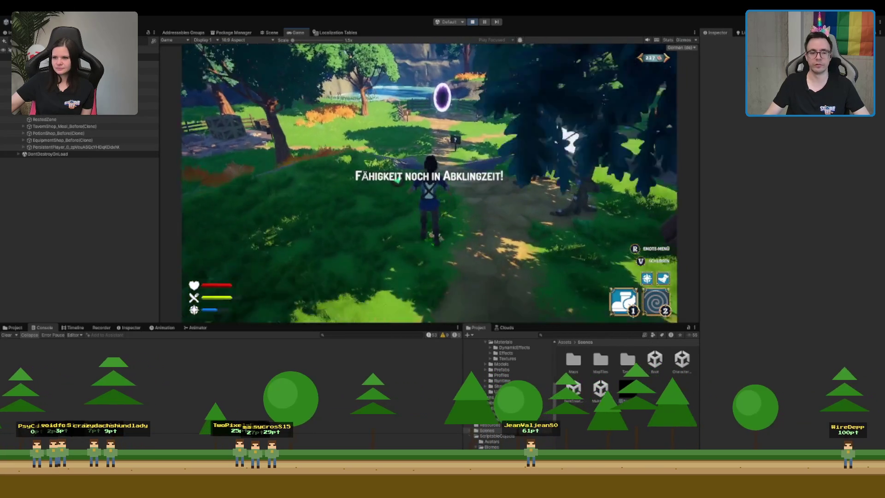
pyautogui.press('w')
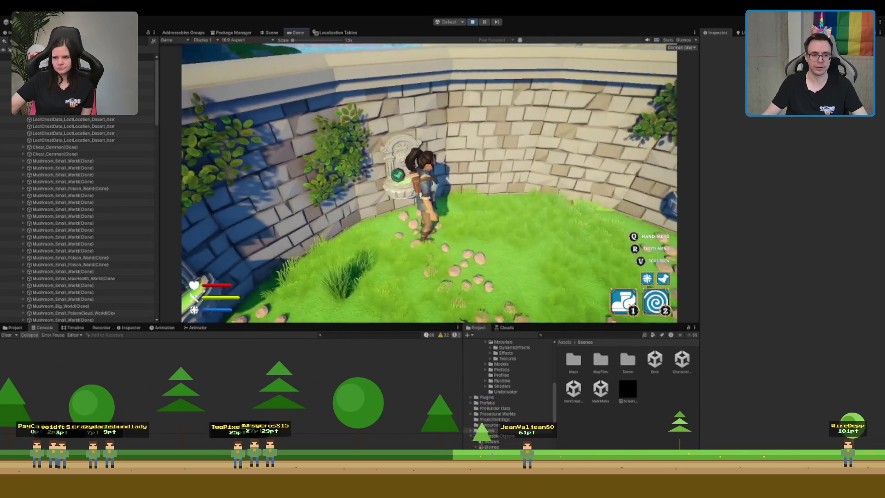
pyautogui.scroll(3)
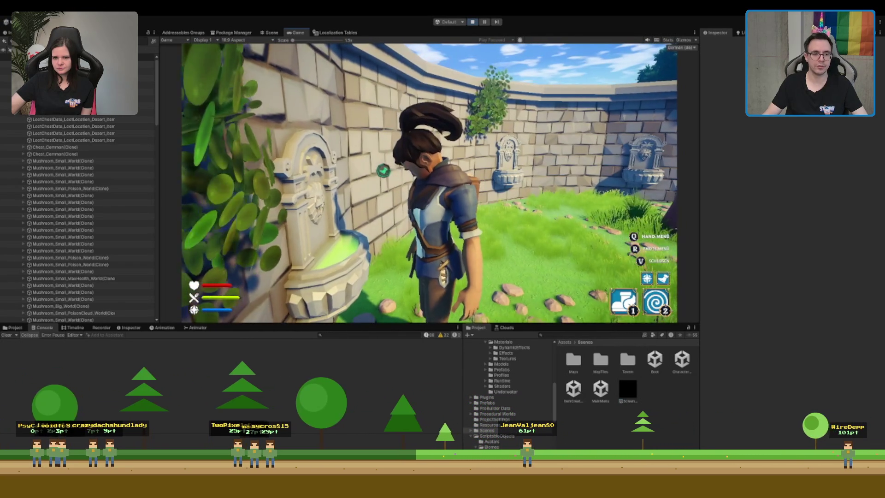
pyautogui.hotkey('ctrl', '1')
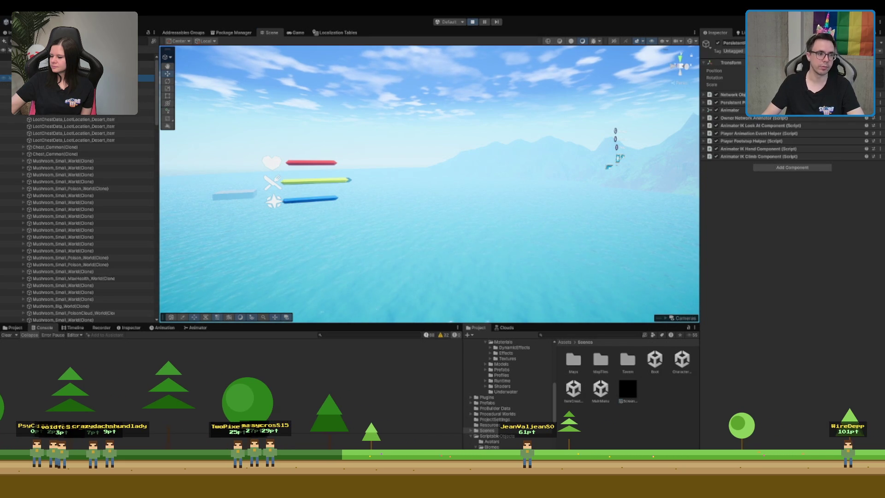
# Select the wall fountain, orbit around it, and inspect its FountainWater with the StylizedWater material
pyautogui.press('f')
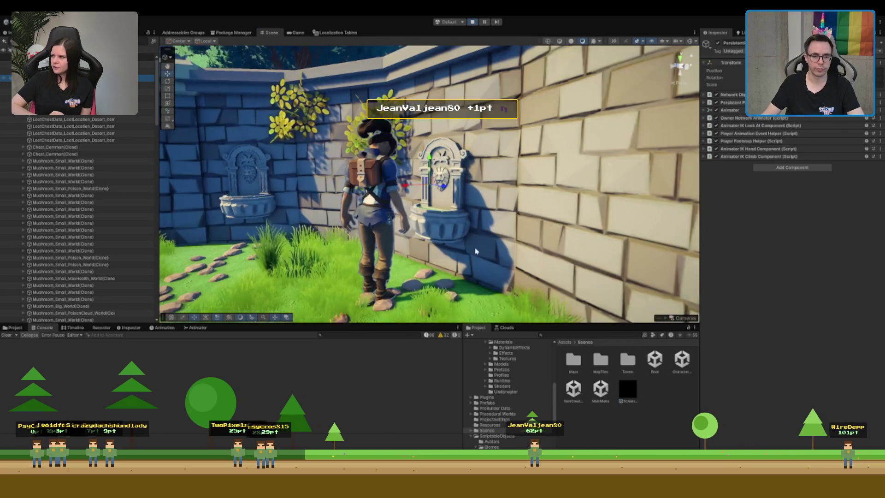
pyautogui.click(481, 228)
pyautogui.moveTo(489, 232); pyautogui.dragTo(454, 178)
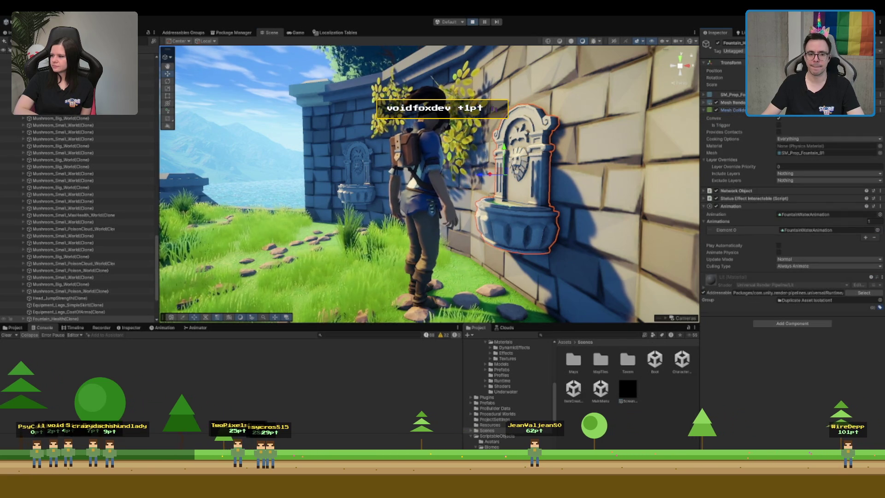
pyautogui.moveTo(489, 175); pyautogui.dragTo(380, 252)
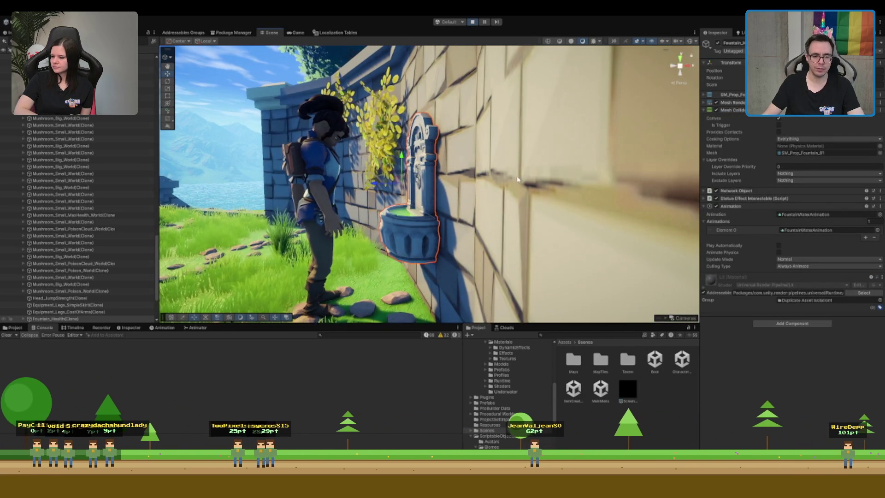
pyautogui.click(407, 216)
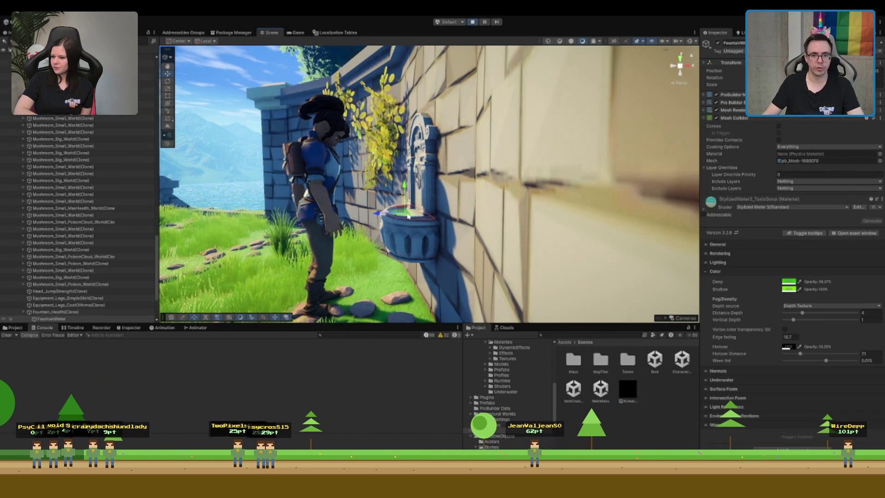
pyautogui.click(710, 119)
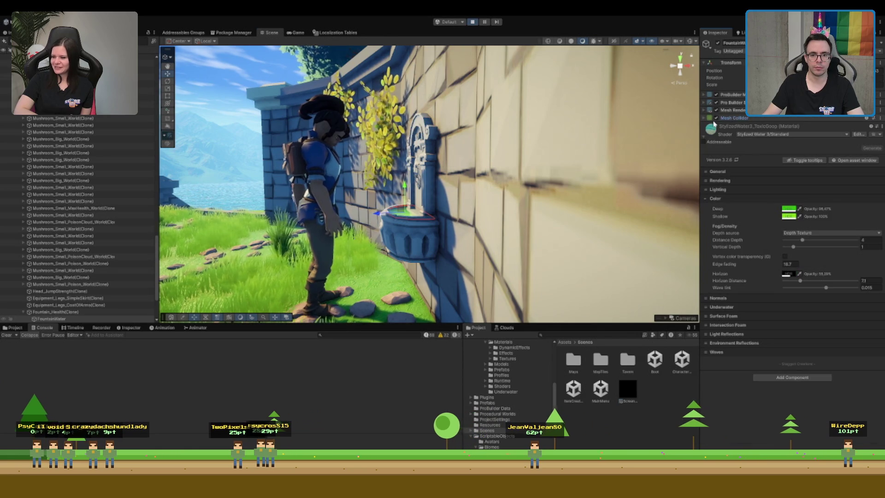
# Walk the character up to the fountain in the Game view, then select the fountain and the ivy oak tree
pyautogui.click(295, 32)
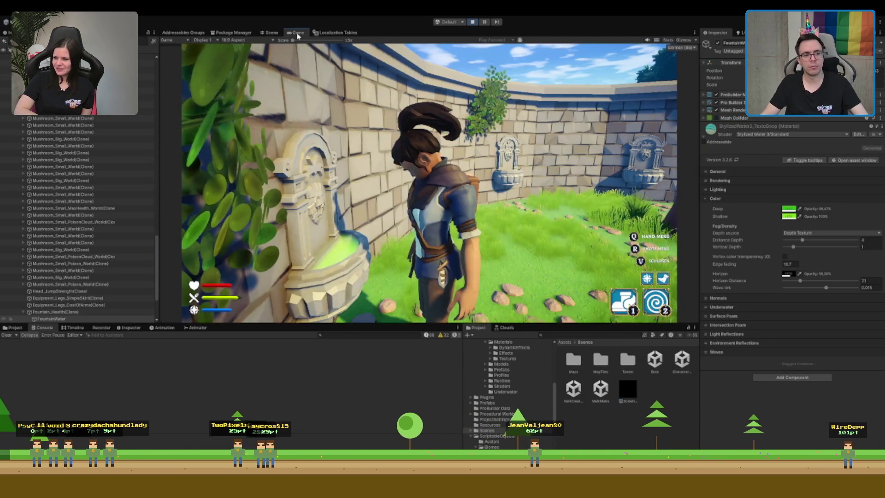
pyautogui.press('a')
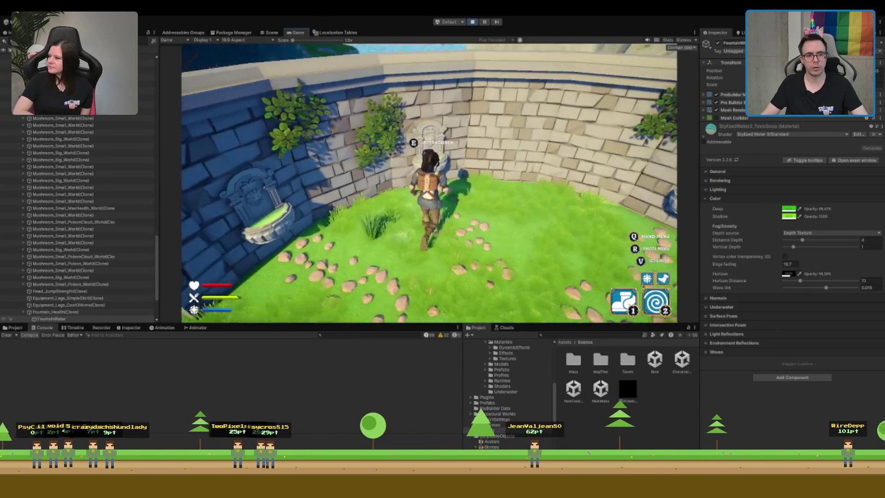
pyautogui.press('s')
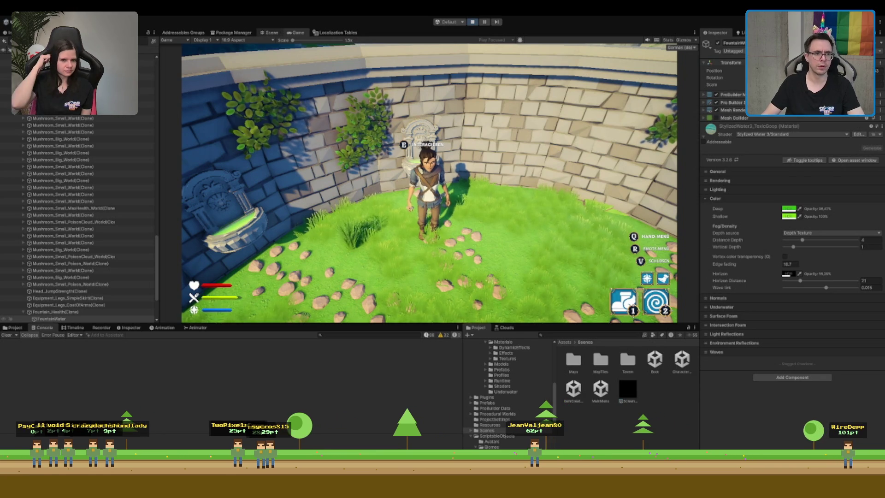
pyautogui.hotkey('ctrl', '1')
pyautogui.click(441, 225)
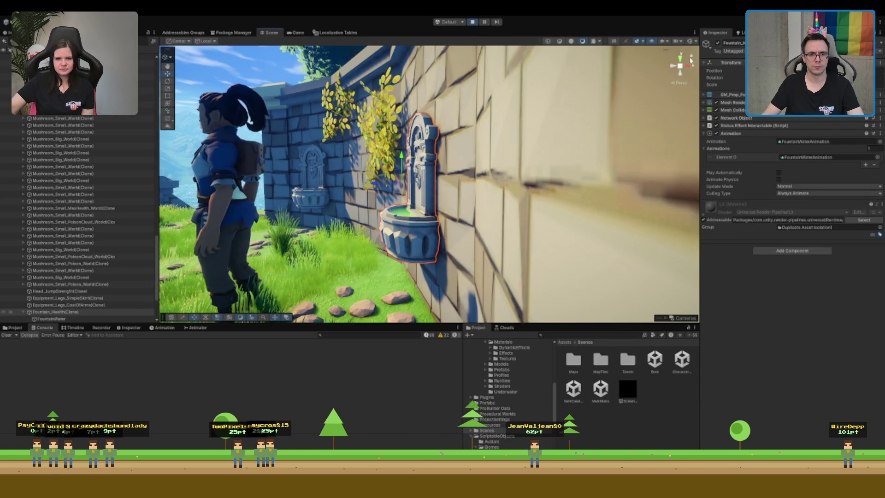
pyautogui.click(442, 145)
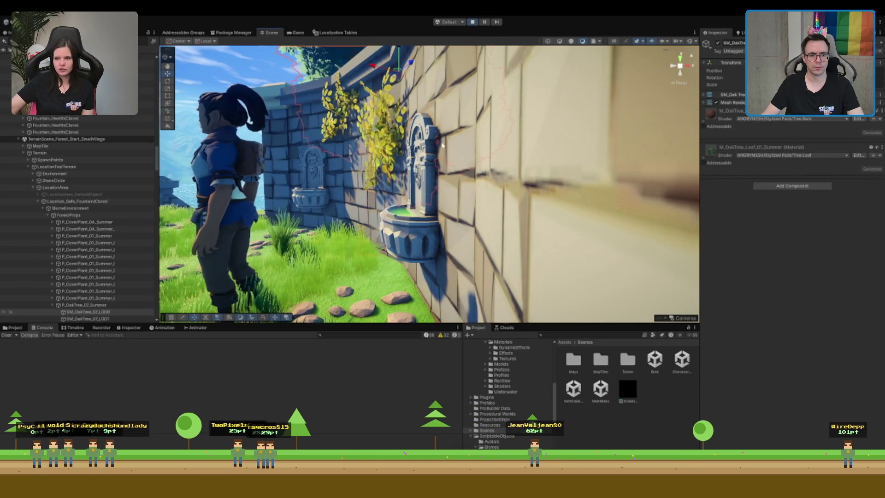
# Select and frame the castle wall, then disable its Mesh Collider
pyautogui.click(460, 89)
pyautogui.press('f')
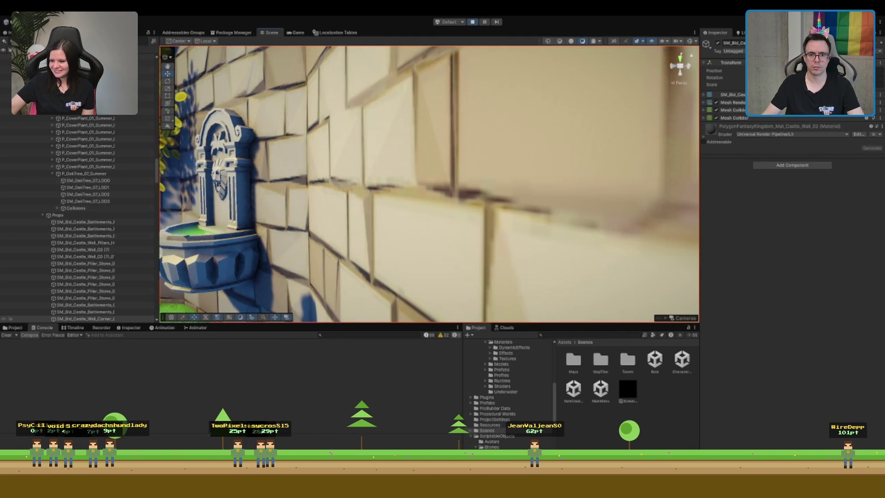
pyautogui.click(715, 109)
# In the Game view, walk along and into the castle wall to test its collision
pyautogui.click(295, 33)
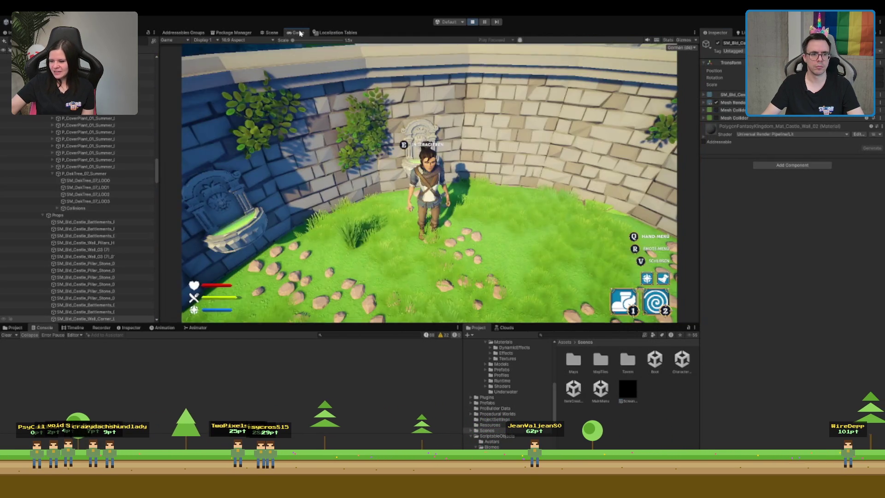
pyautogui.press('w')
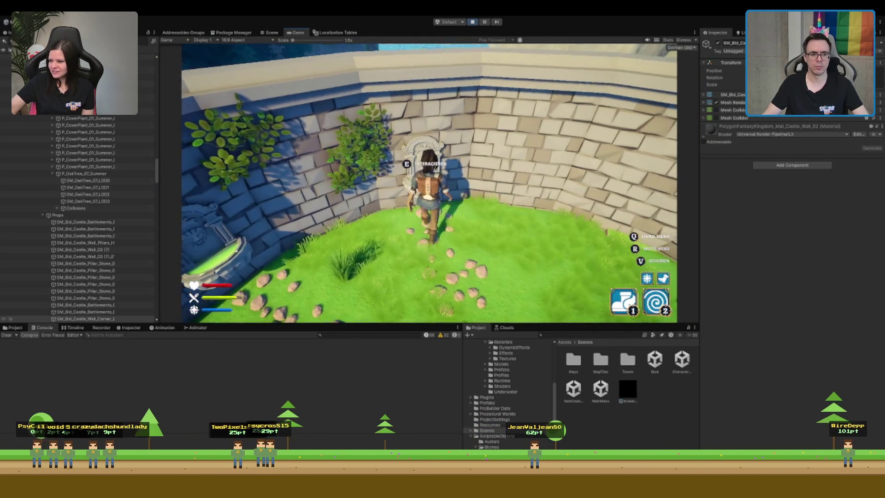
pyautogui.press('a')
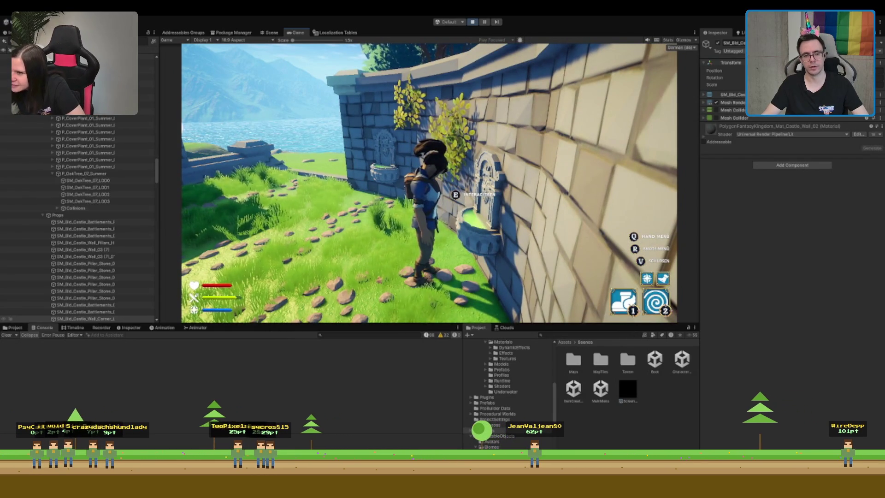
pyautogui.press('w')
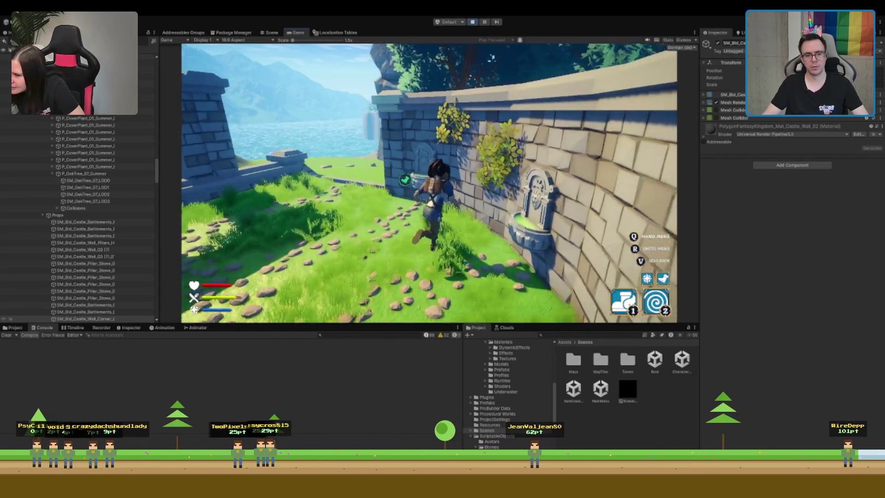
pyautogui.press('w')
pyautogui.press('s')
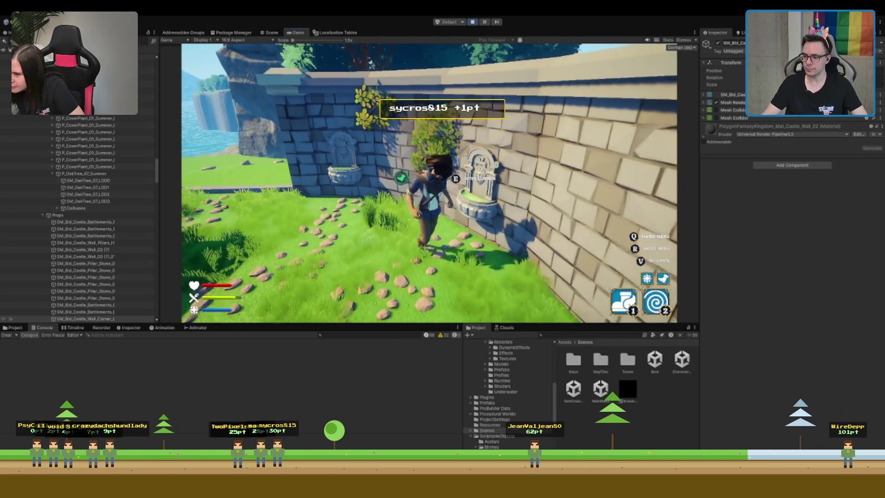
pyautogui.press('a')
pyautogui.press('s')
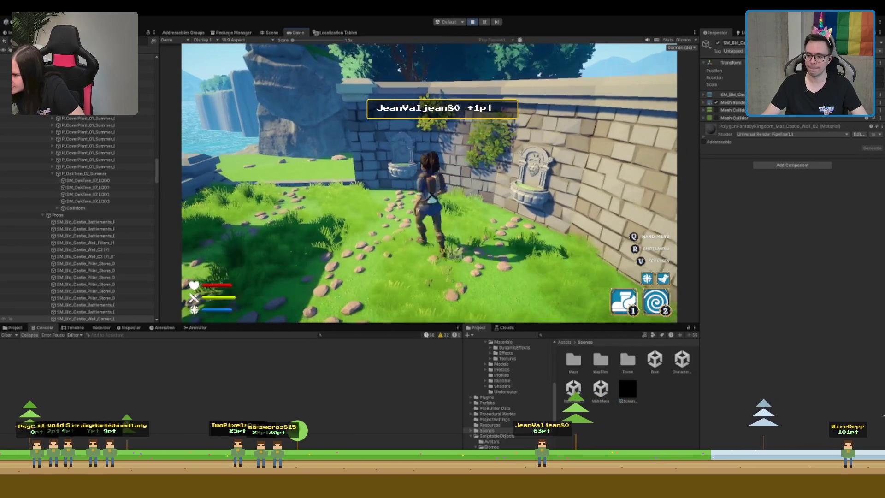
# Walk the character to the side-wall fountain and view it in the Scene view
pyautogui.press('w')
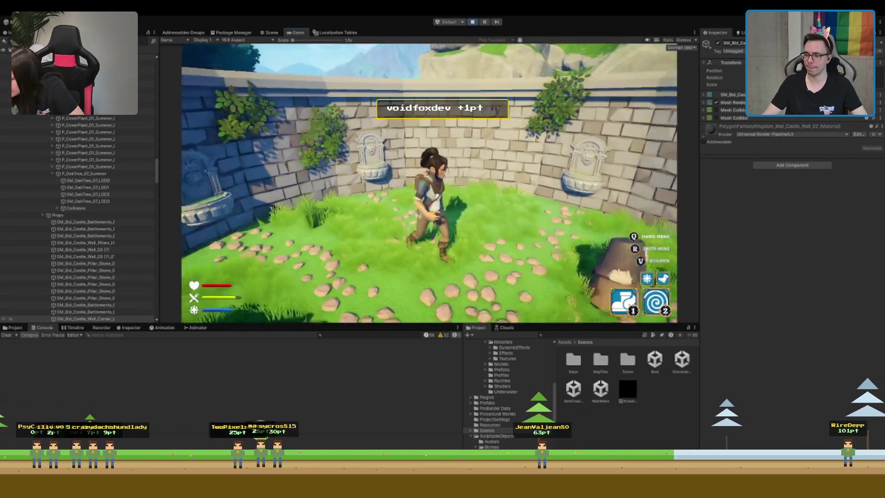
pyautogui.press('w')
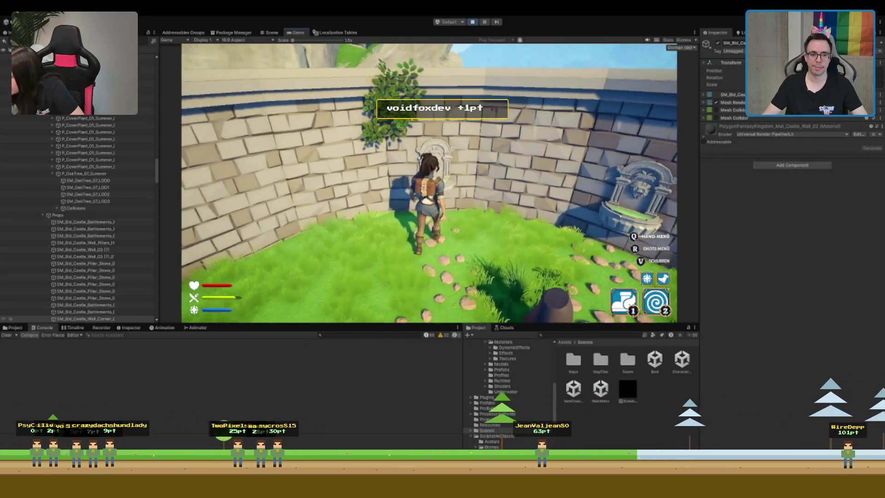
pyautogui.press('d')
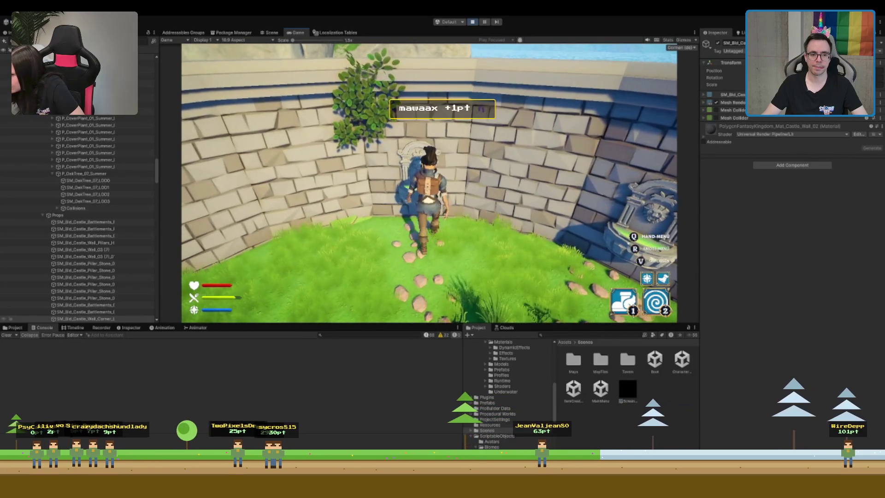
pyautogui.press('a')
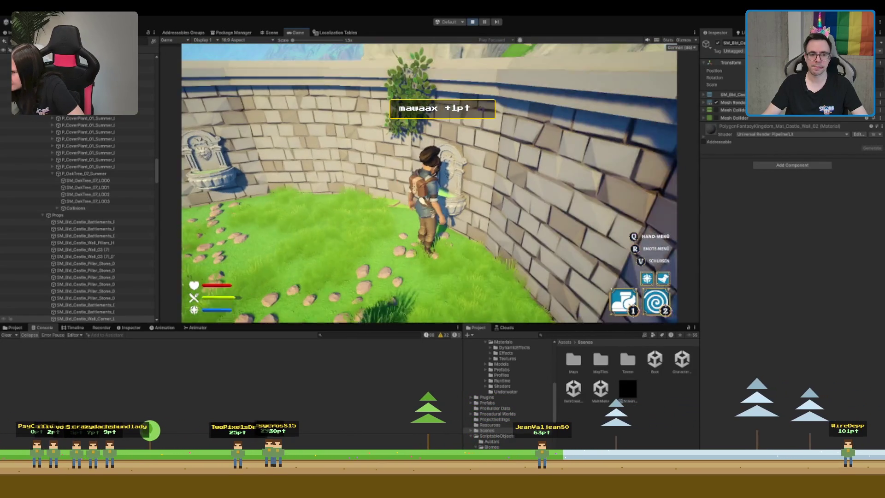
pyautogui.hotkey('ctrl', '1')
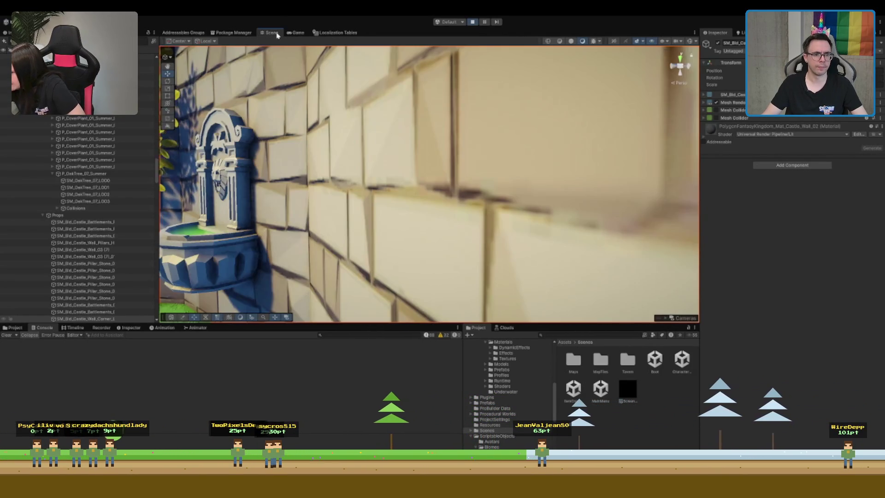
pyautogui.press('a')
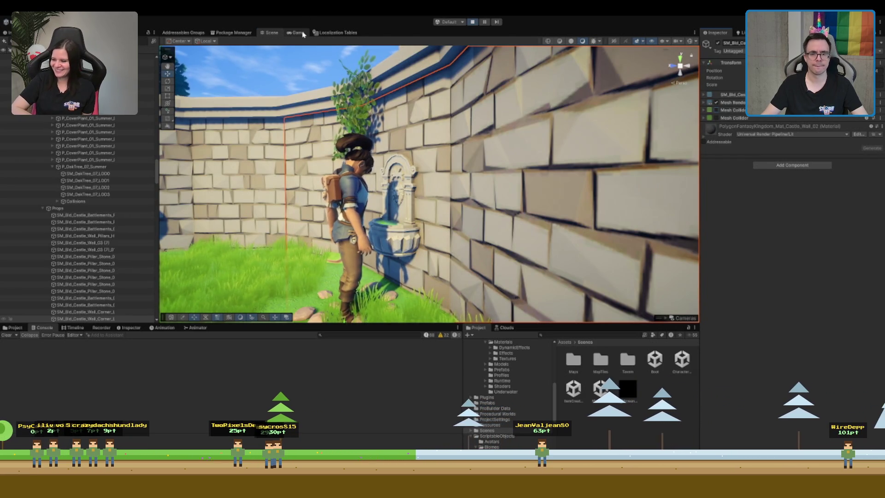
# Run the character around the courtyard in the Game view, then stop Play mode with Ctrl+P
pyautogui.click(301, 32)
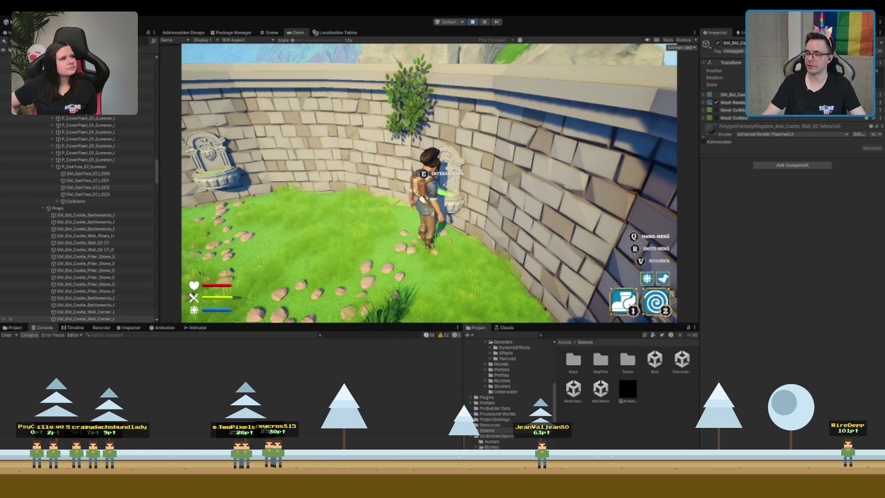
pyautogui.press('w')
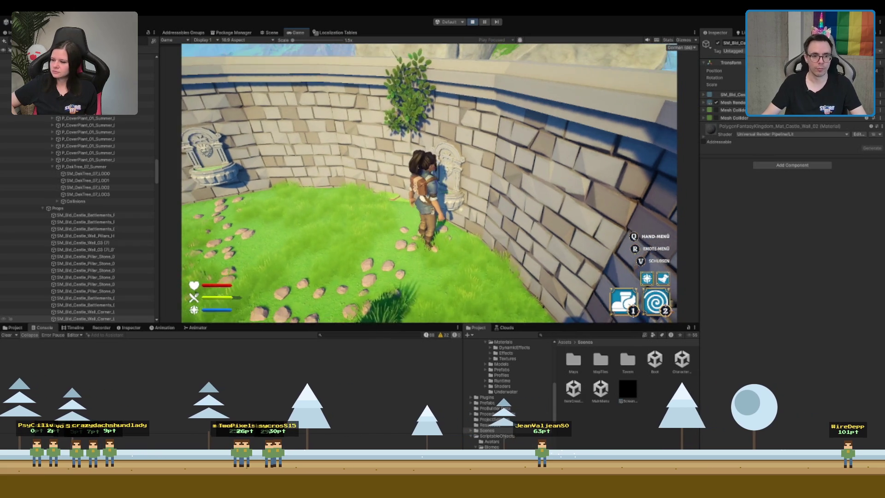
pyautogui.press('w')
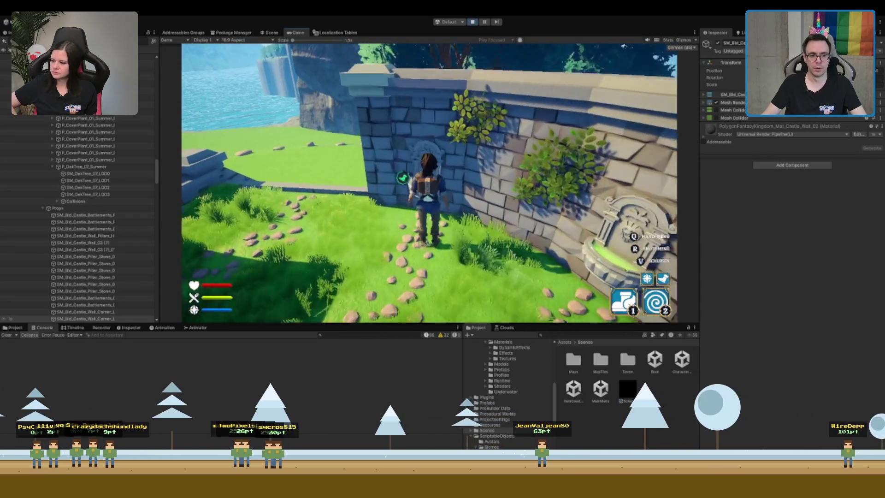
pyautogui.press('w')
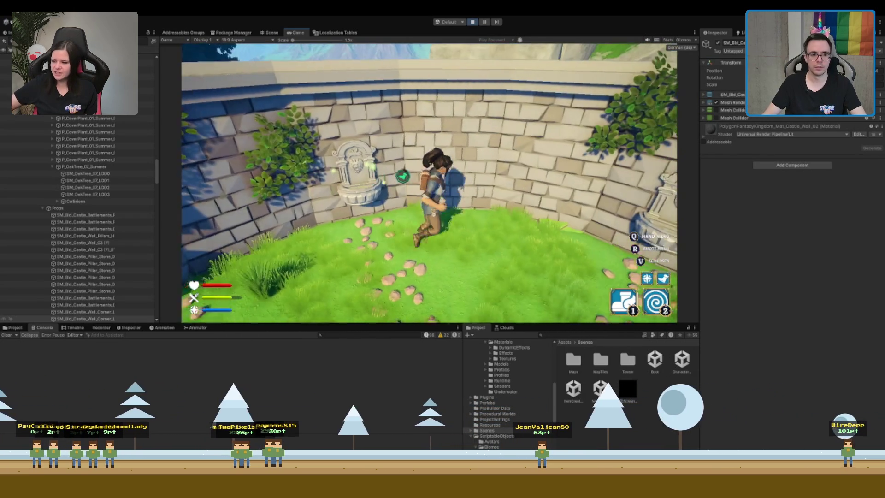
pyautogui.press('w')
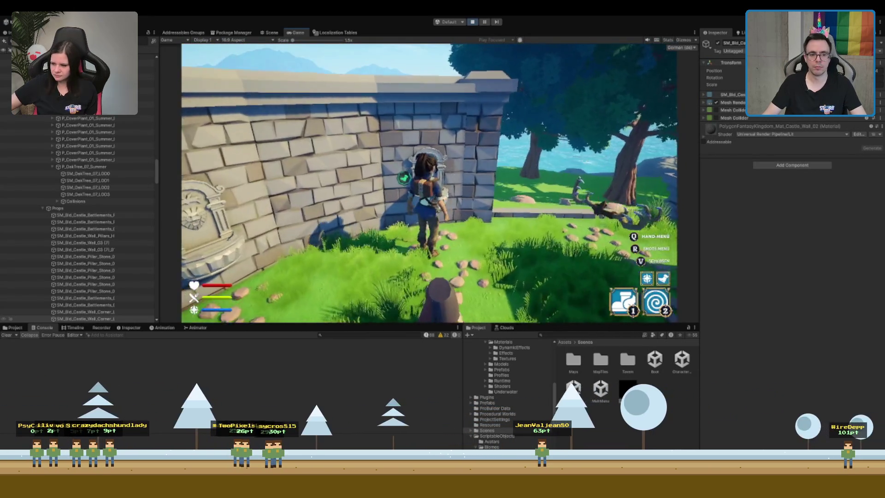
pyautogui.press('w')
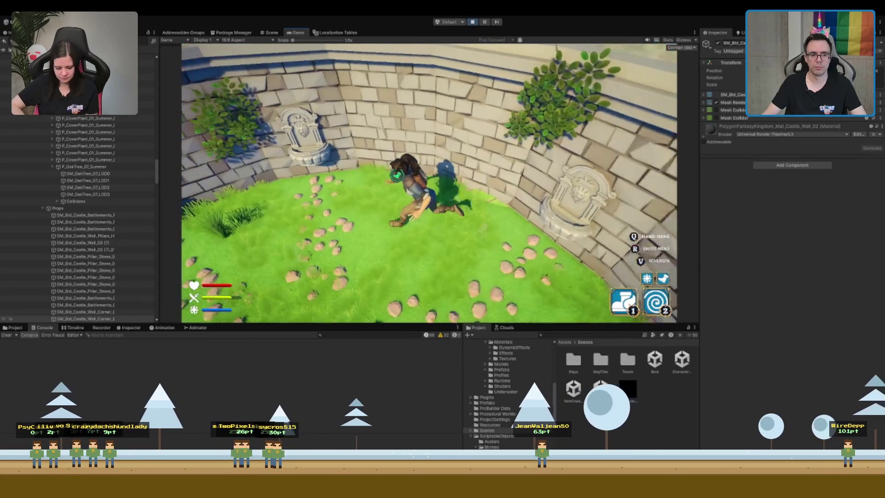
pyautogui.press('w')
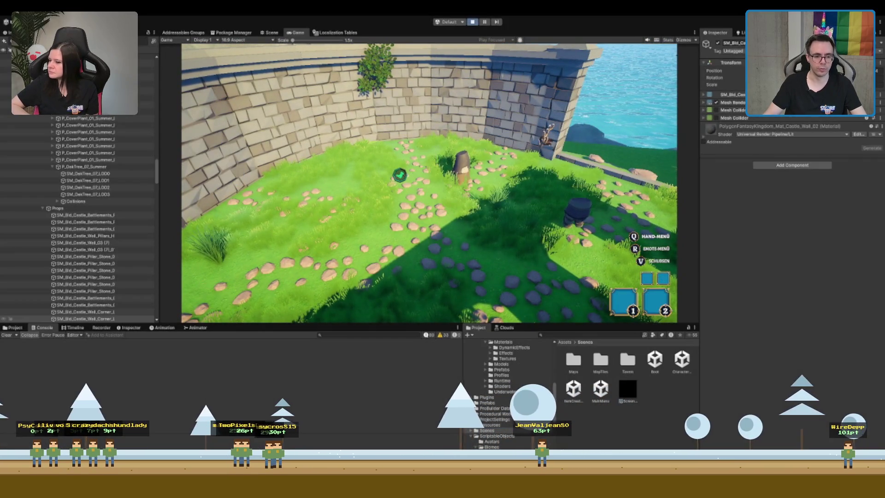
pyautogui.hotkey('ctrl', 'p')
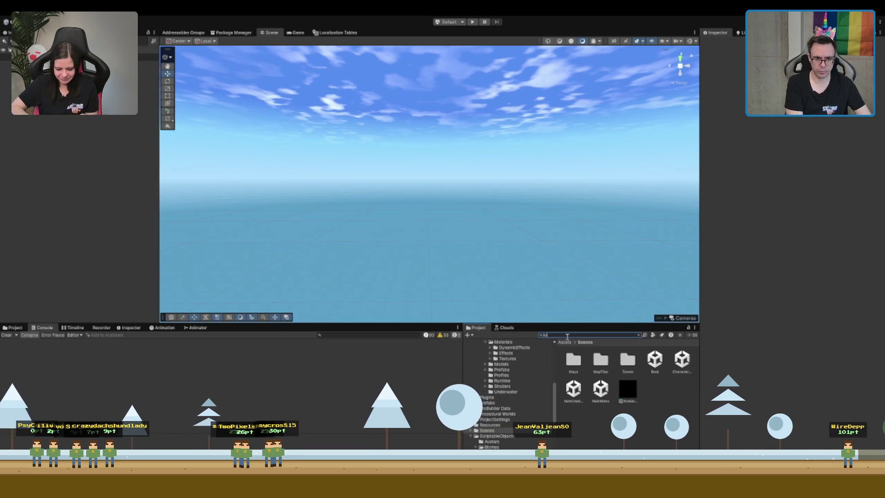
# Search the Project for '_Fou' and inspect the fountain's Location data result
pyautogui.write('lo_Fou')
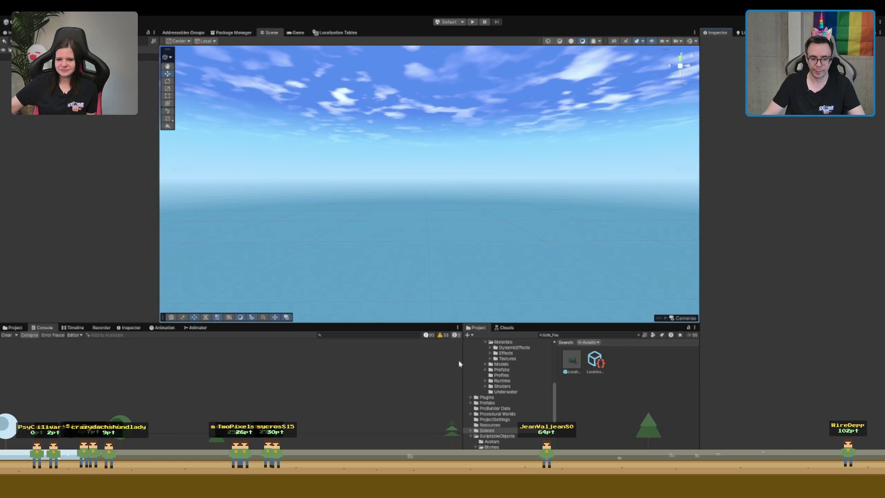
pyautogui.click(595, 359)
# Reveal the Fountain folder from the search results and open Fountain_Health in prefab mode
pyautogui.click(637, 335)
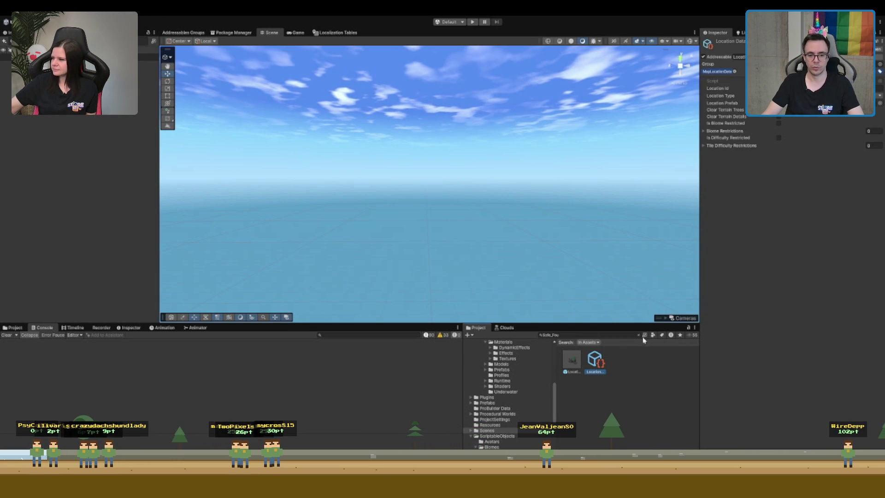
pyautogui.click(638, 336)
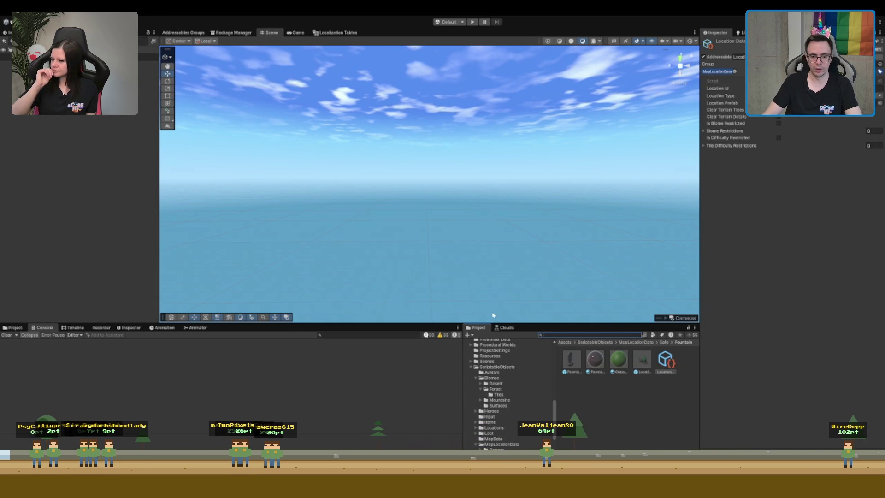
pyautogui.click(641, 366)
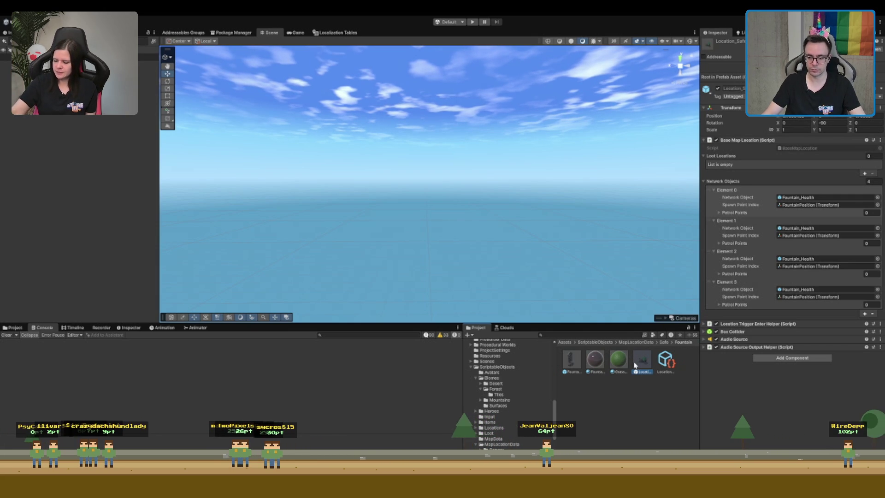
pyautogui.click(576, 365)
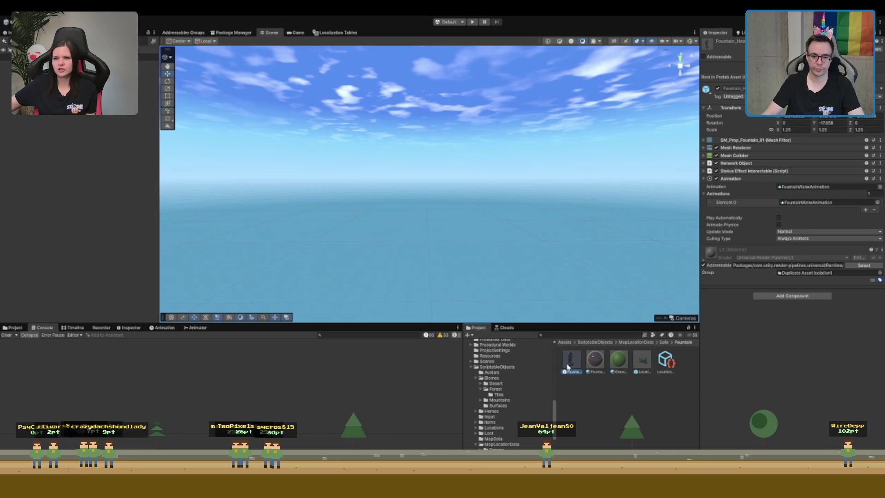
pyautogui.doubleClick(580, 365)
pyautogui.moveTo(461, 194); pyautogui.dragTo(618, 148)
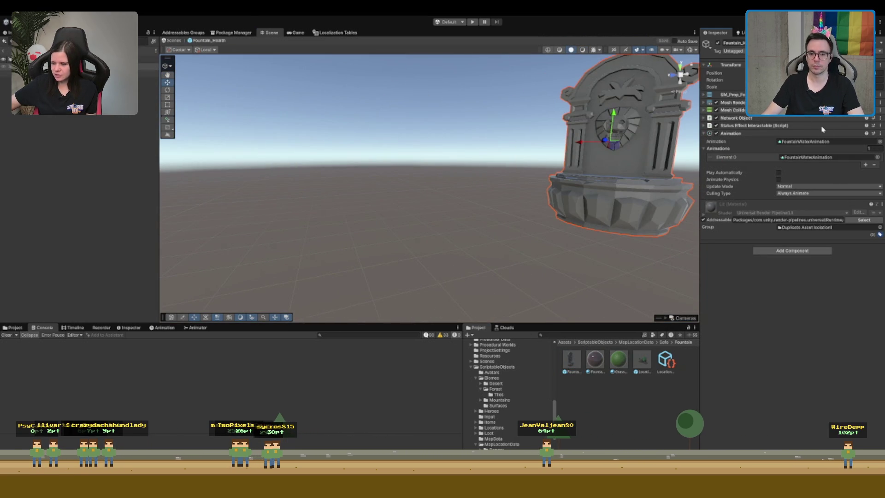
# Swap the fountain's mesh collider for a Box Collider and frame the fountain in view
pyautogui.hotkey('ctrl', 'z')
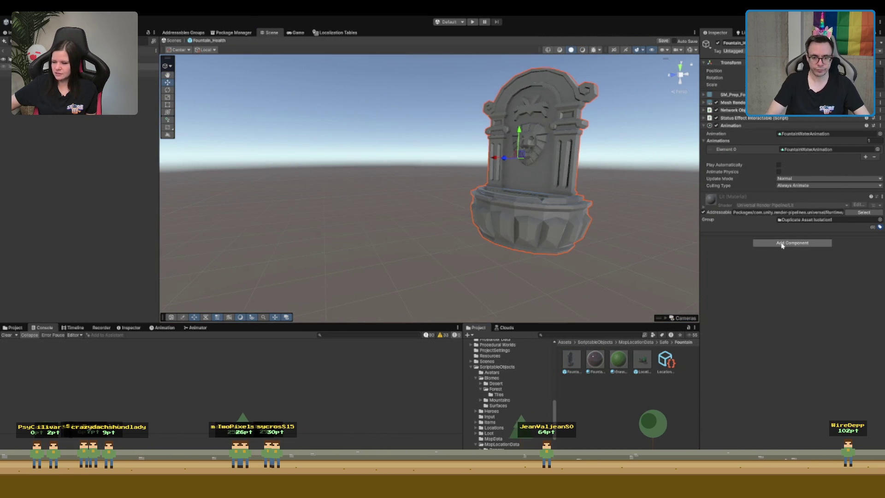
pyautogui.hotkey('ctrl', 'z')
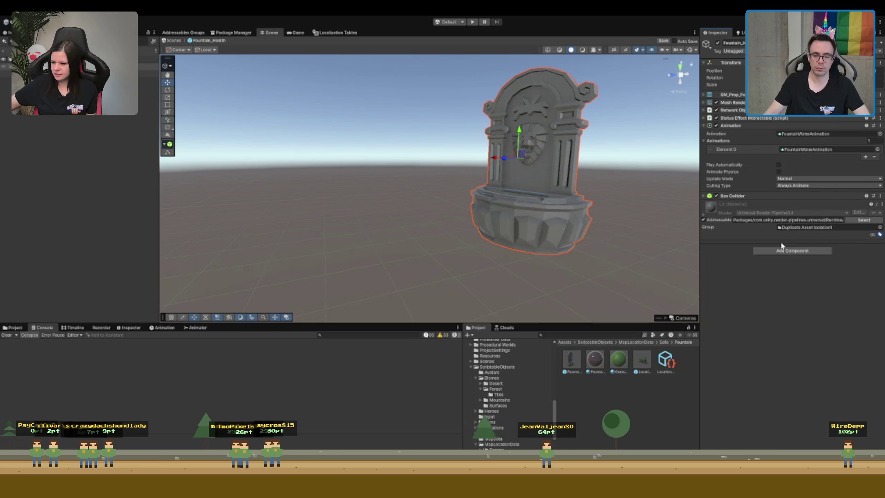
pyautogui.moveTo(318, 189); pyautogui.dragTo(494, 254)
pyautogui.press('f')
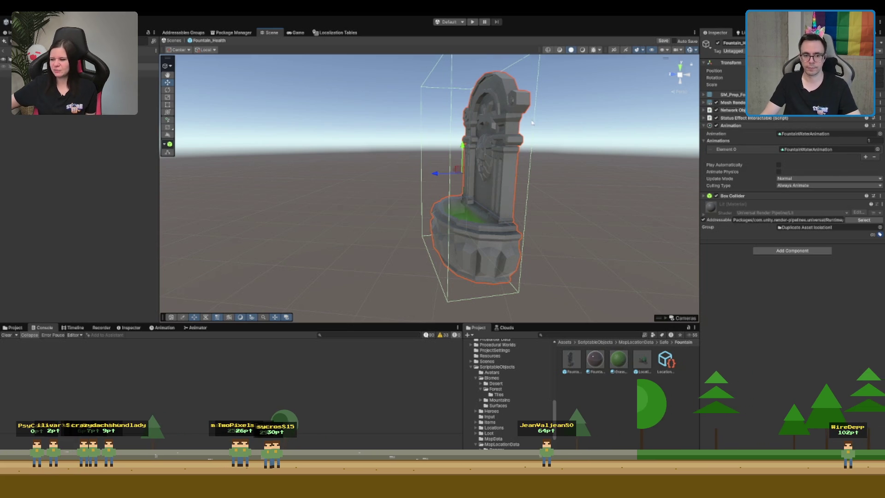
pyautogui.moveTo(533, 122); pyautogui.dragTo(569, 158)
pyautogui.click(742, 202)
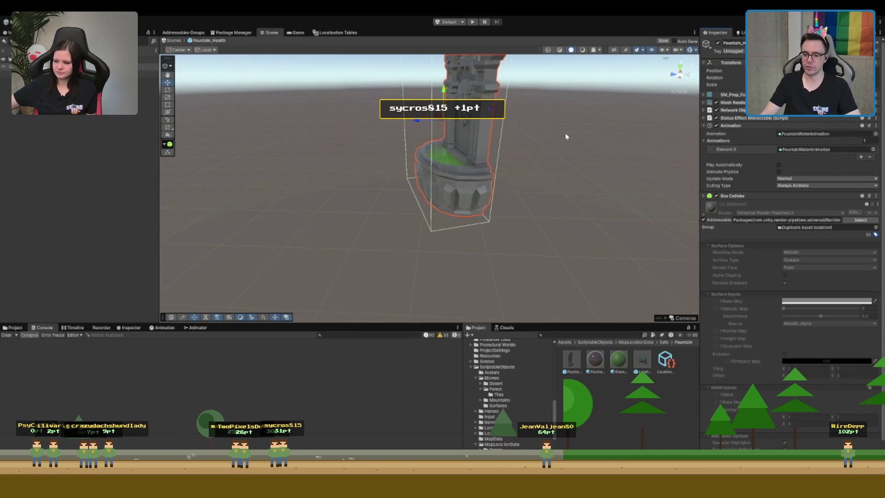
pyautogui.moveTo(541, 169); pyautogui.dragTo(507, 121)
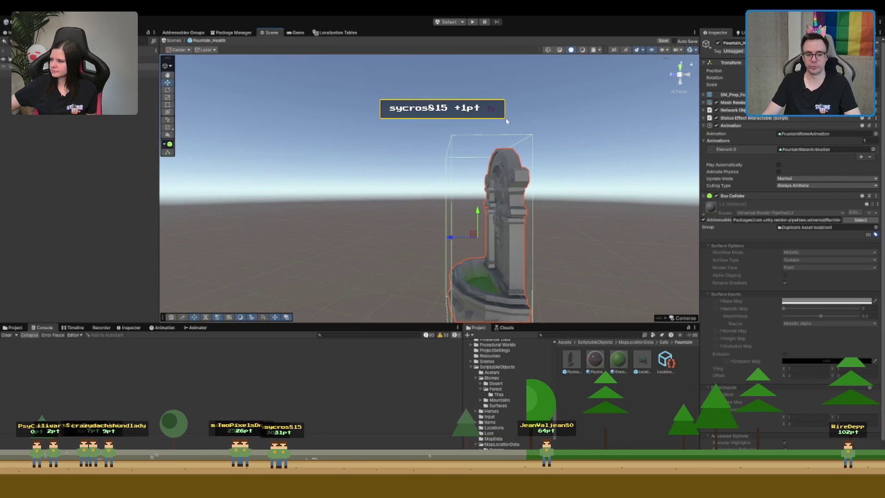
pyautogui.moveTo(569, 222); pyautogui.dragTo(496, 164)
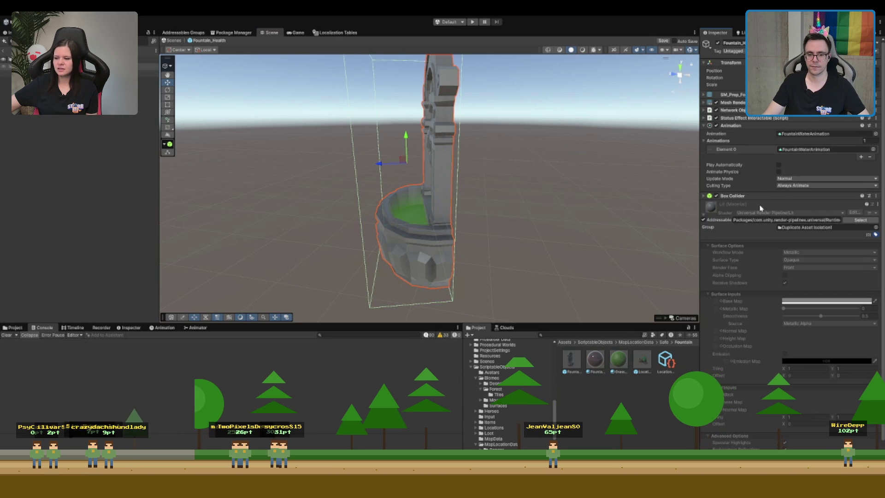
# Assign the Box Collider as the status-effect Interactable Collider, then enter Play mode
pyautogui.click(743, 119)
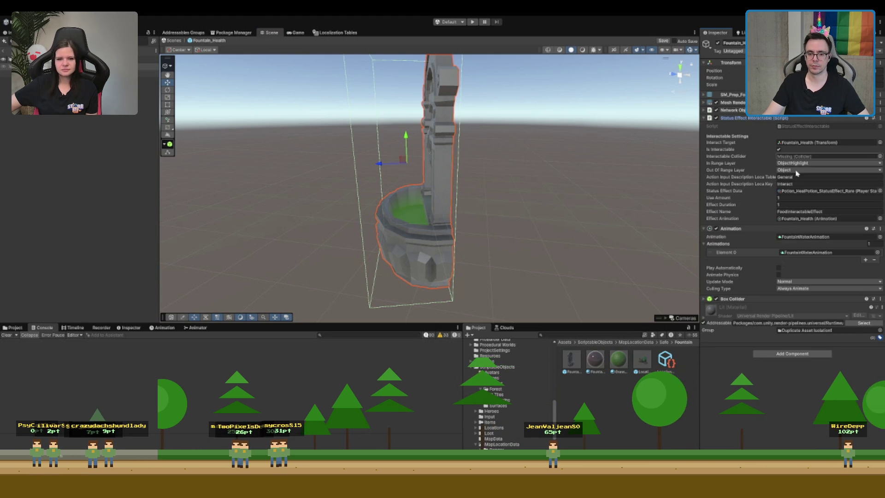
pyautogui.click(736, 298)
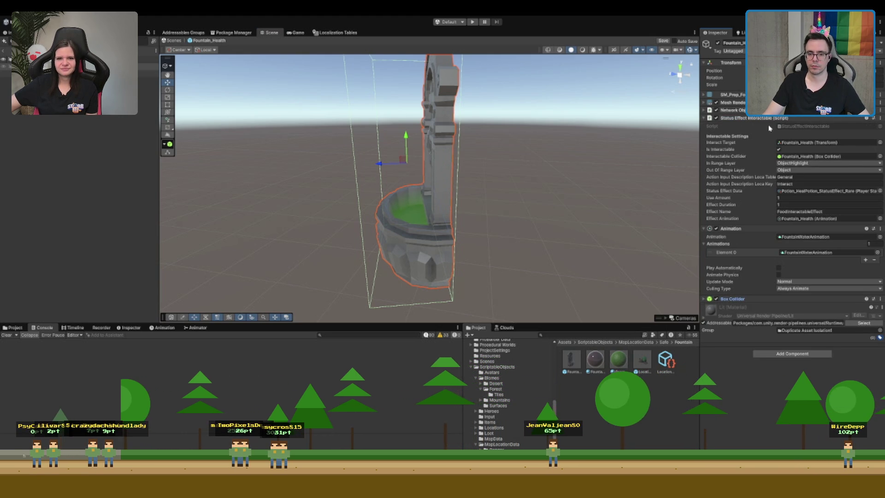
pyautogui.click(778, 119)
pyautogui.click(737, 110)
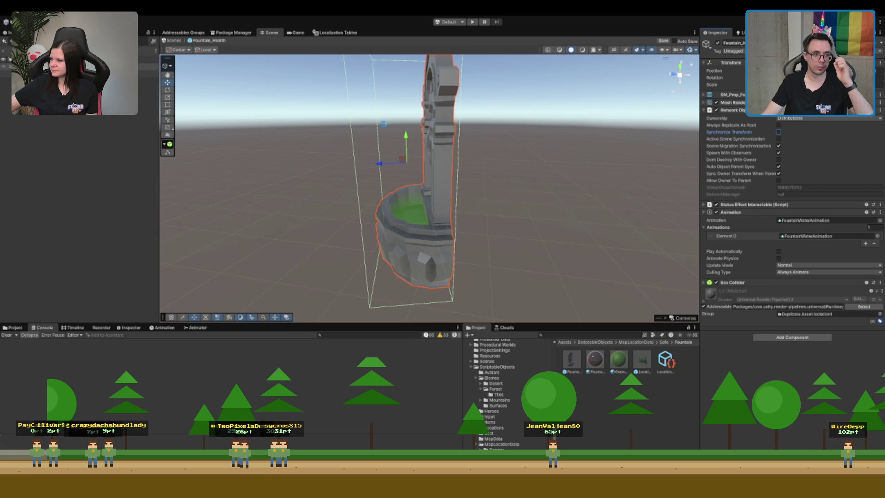
pyautogui.click(408, 212)
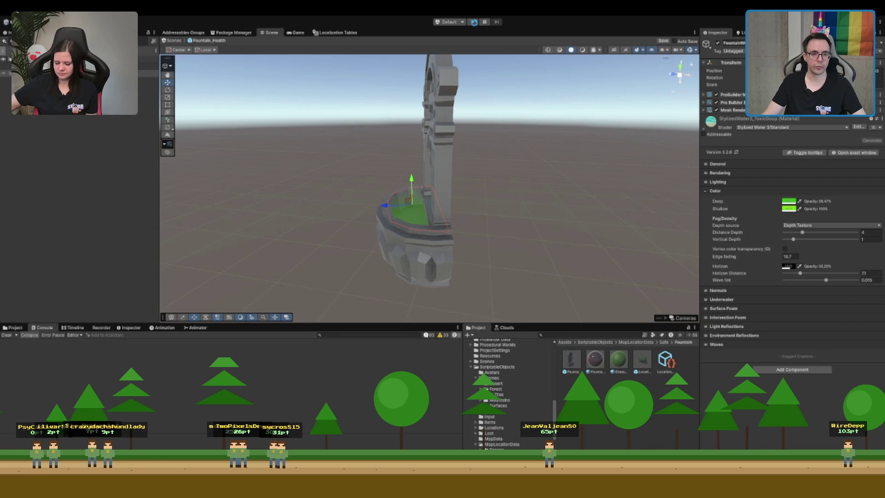
pyautogui.click(474, 22)
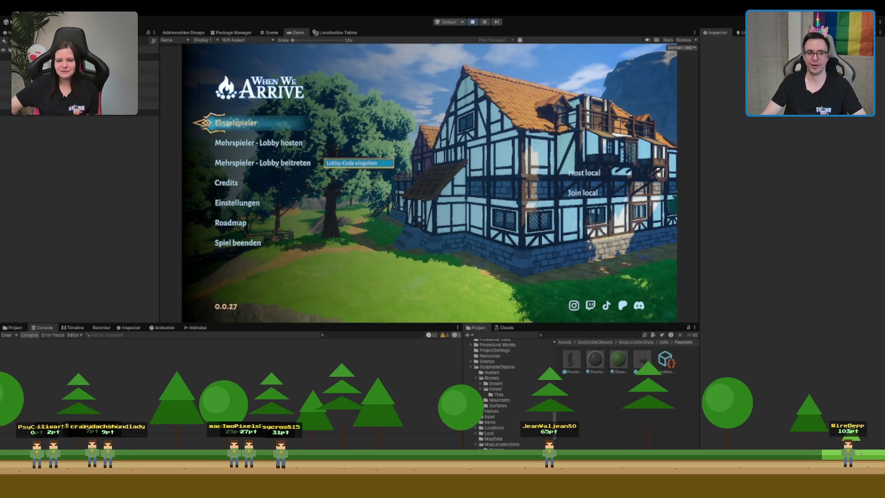
# Start an Einzelspieler game and run the character across the tavern hall toward the portal
pyautogui.click(258, 125)
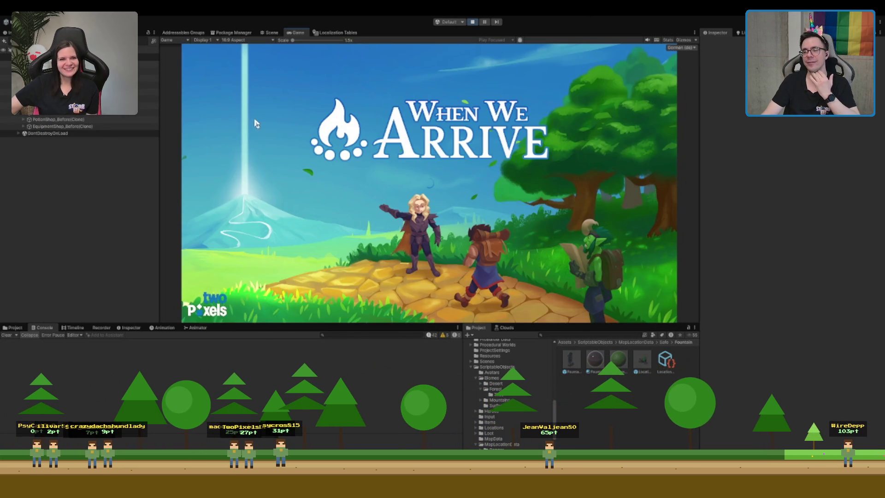
pyautogui.press('w')
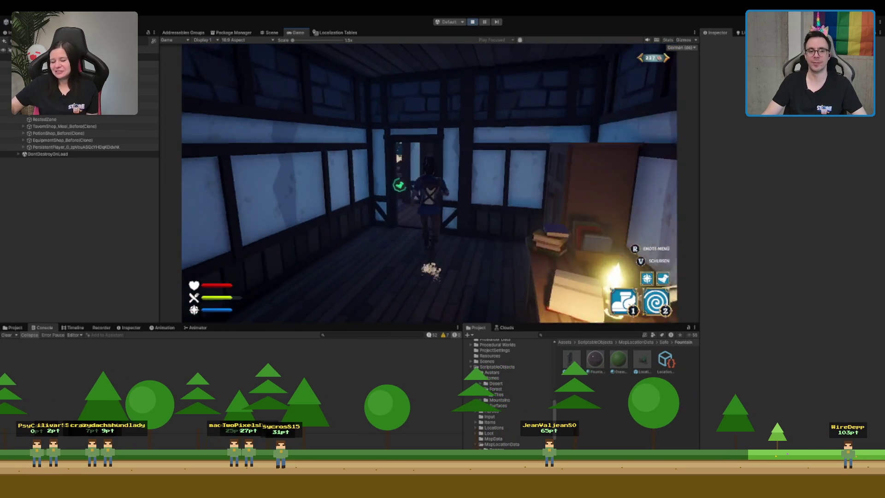
pyautogui.press('w')
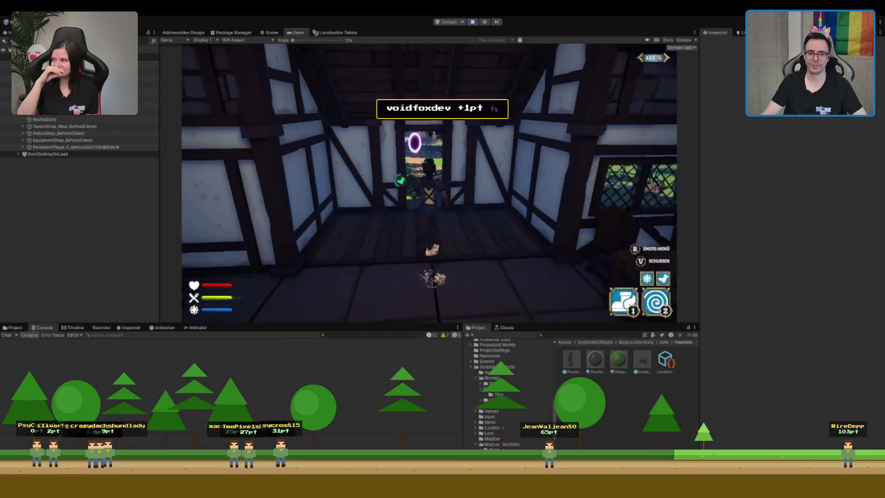
pyautogui.press('w')
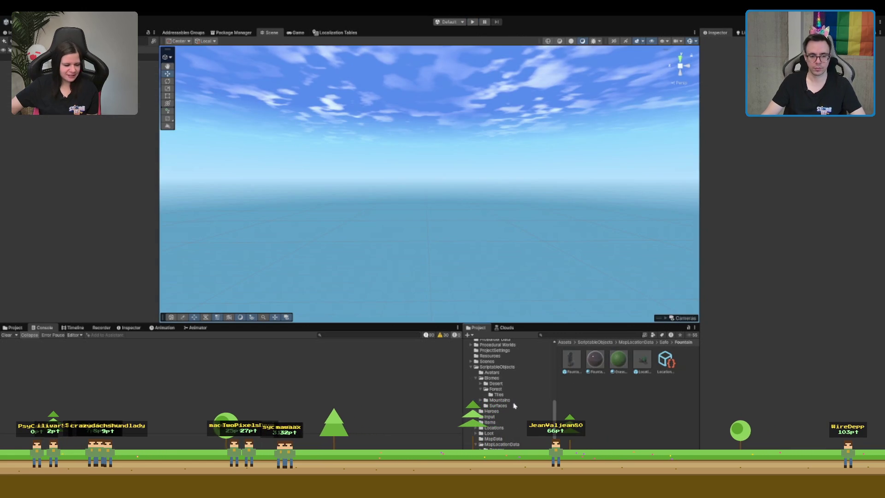
# Browse to the Assets/Scenes folder and pick the village scene
pyautogui.click(501, 444)
pyautogui.scroll(-3)
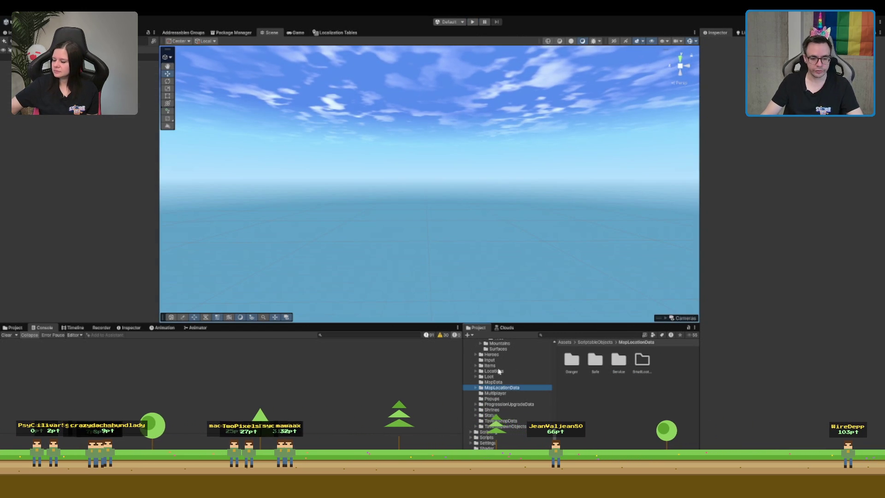
pyautogui.scroll(3)
pyautogui.click(487, 367)
pyautogui.click(682, 360)
pyautogui.click(574, 391)
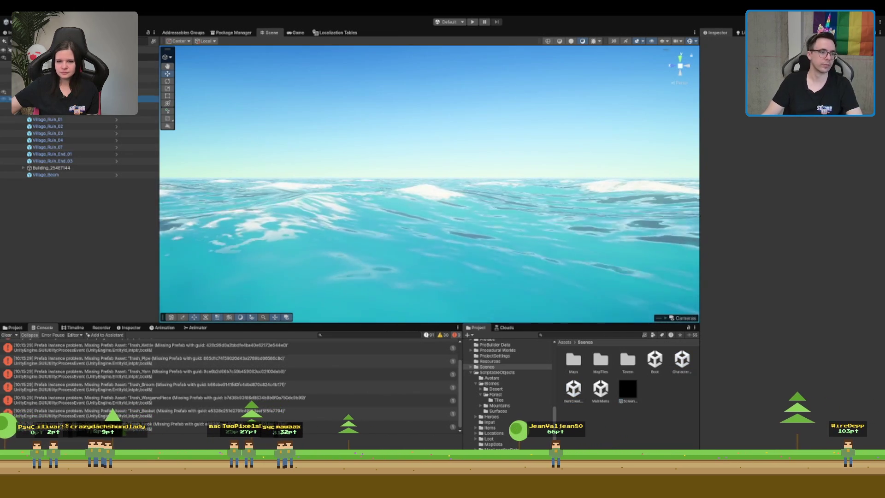
# Pull back over the whole village, then select and frame the church
pyautogui.click(343, 97)
pyautogui.moveTo(343, 96); pyautogui.dragTo(406, 191)
pyautogui.scroll(3)
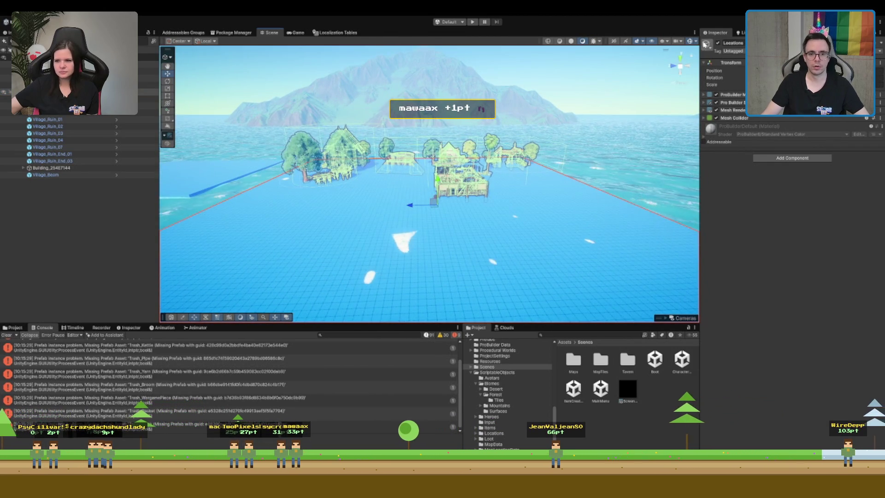
pyautogui.scroll(3)
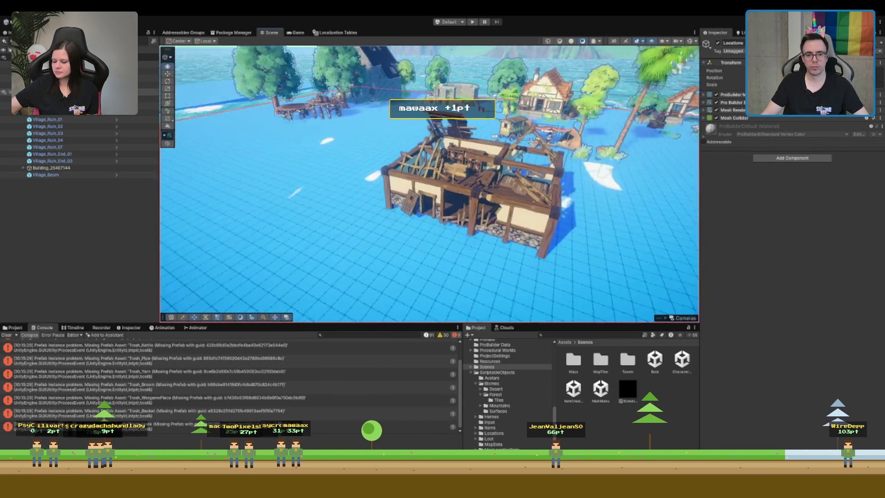
pyautogui.moveTo(449, 235); pyautogui.dragTo(386, 256)
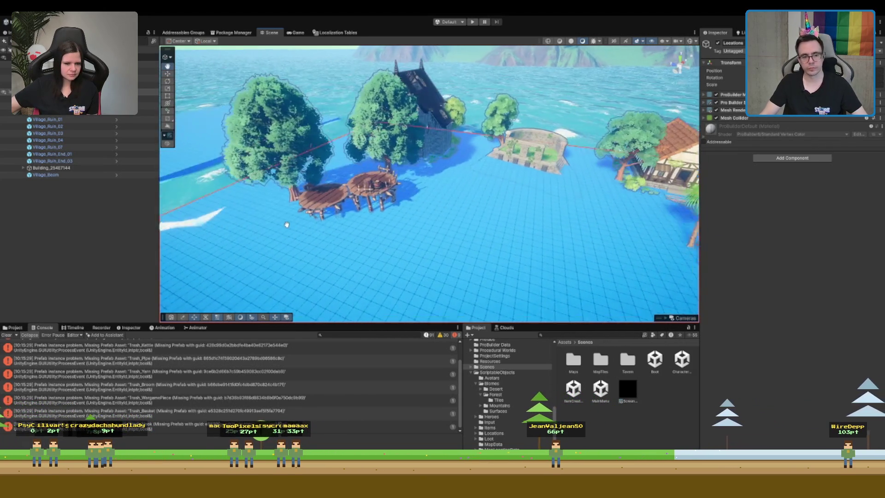
pyautogui.click(393, 141)
pyautogui.press('f')
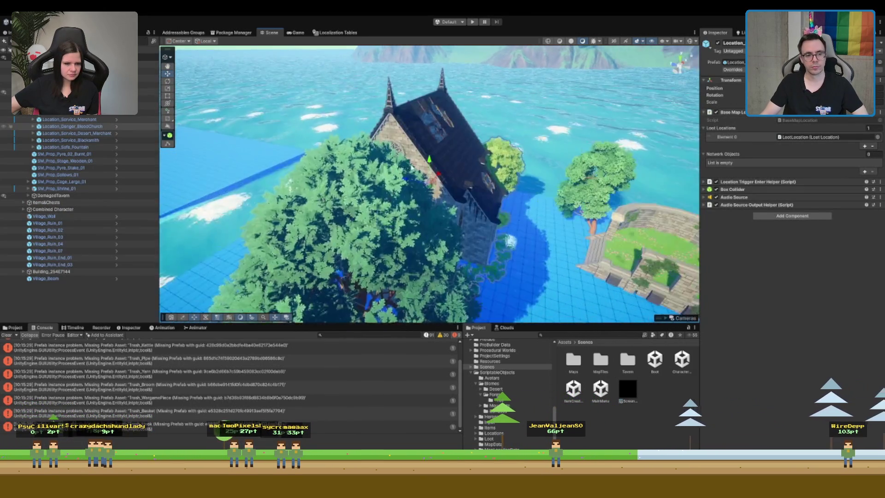
# Fly inside the church down the red carpet
pyautogui.moveTo(414, 171); pyautogui.dragTo(360, 180)
pyautogui.scroll(-3)
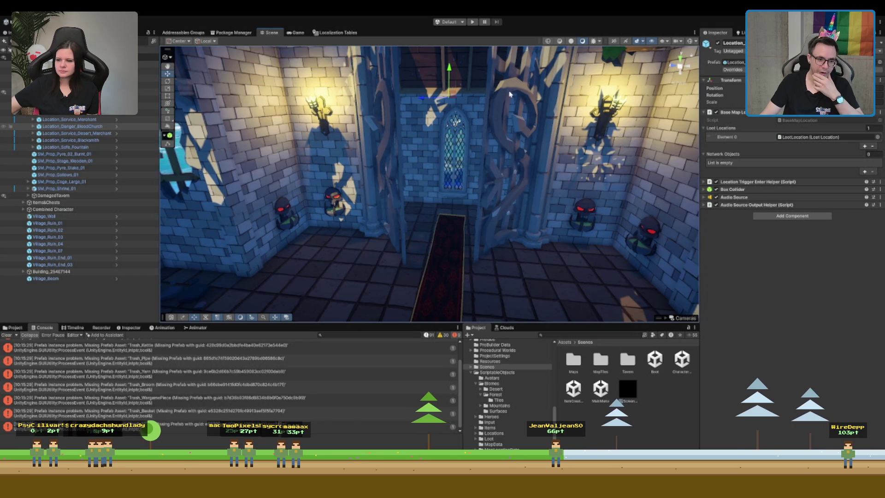
pyautogui.scroll(3)
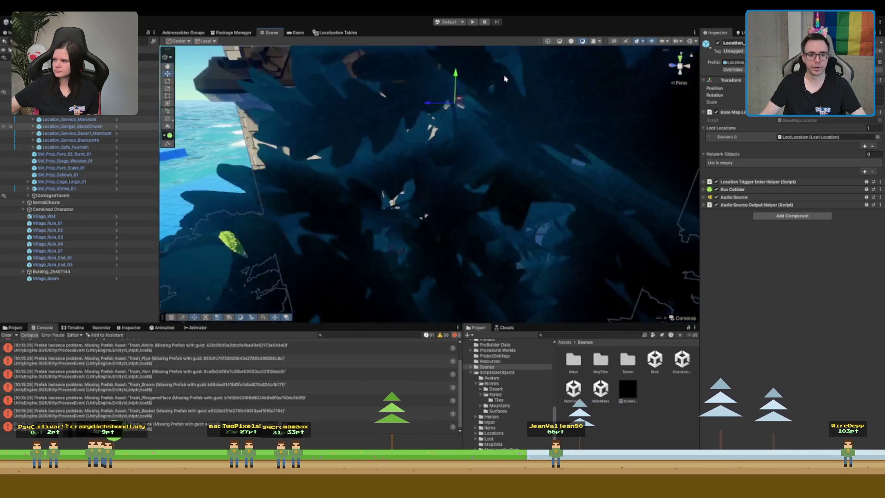
pyautogui.scroll(3)
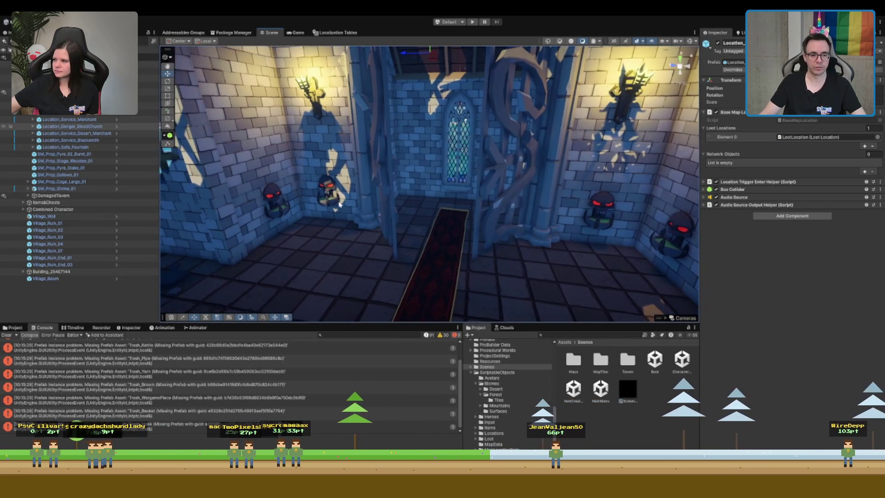
# Frame the skull lantern on the church wall and turn toward the stained-glass window
pyautogui.click(325, 199)
pyautogui.press('f')
pyautogui.scroll(-3)
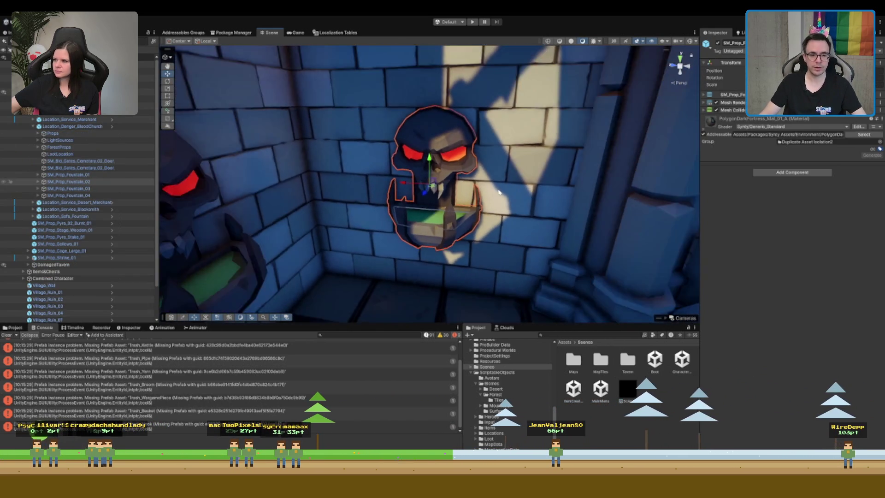
pyautogui.moveTo(524, 193); pyautogui.dragTo(376, 146)
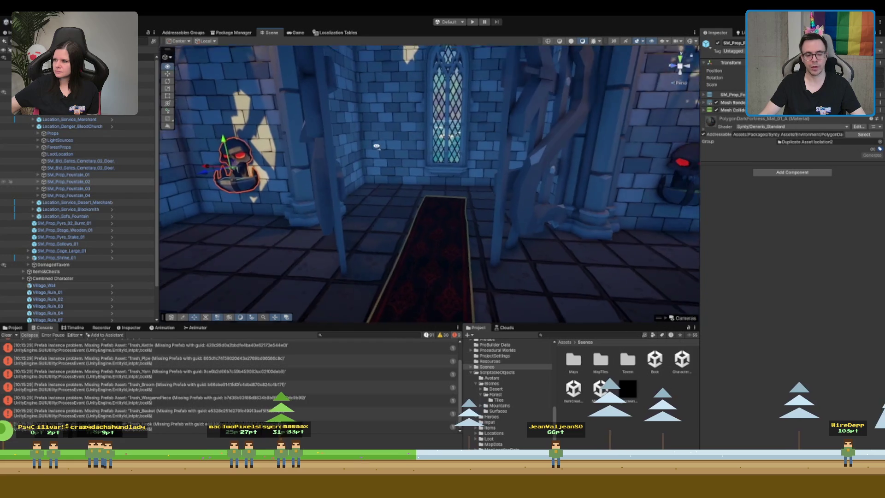
pyautogui.scroll(-3)
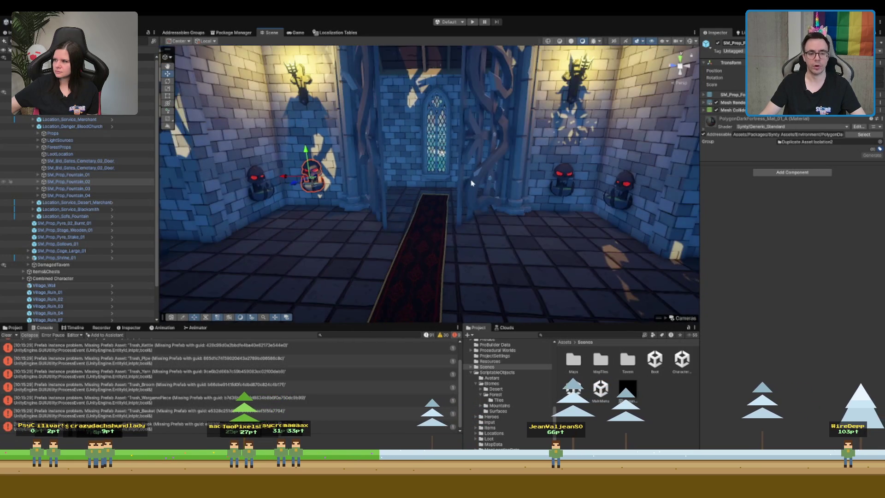
pyautogui.scroll(-3)
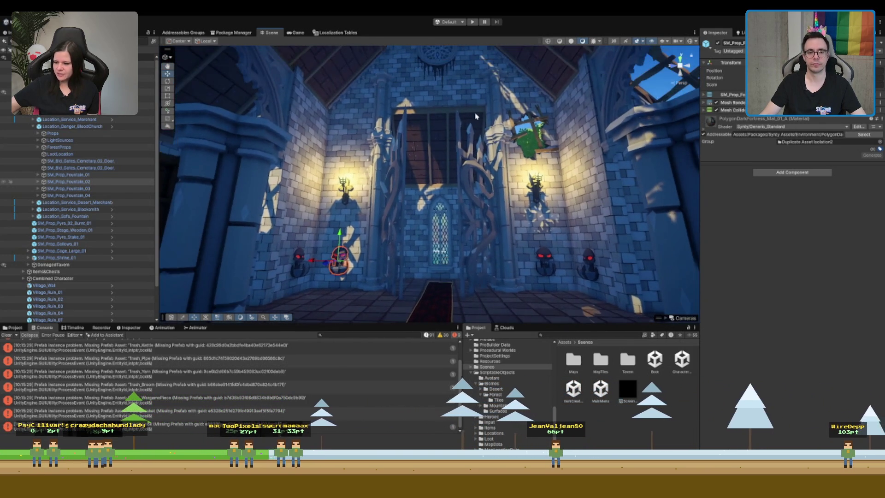
pyautogui.scroll(-3)
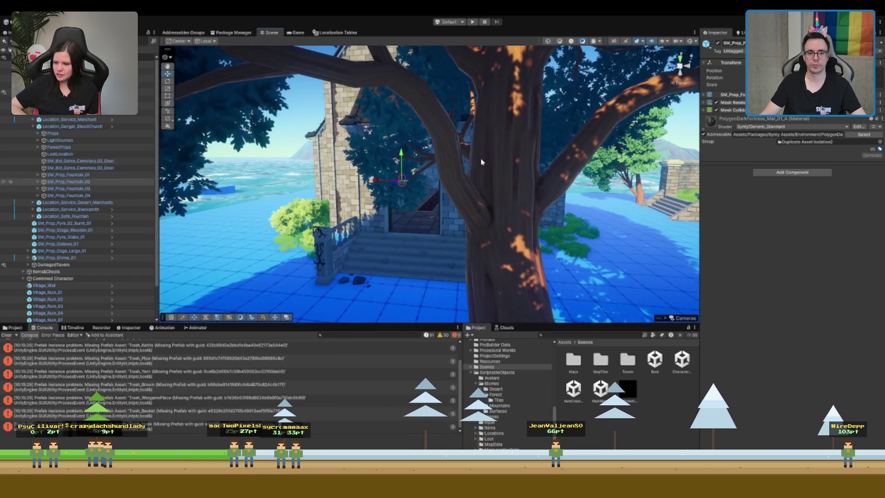
pyautogui.scroll(-3)
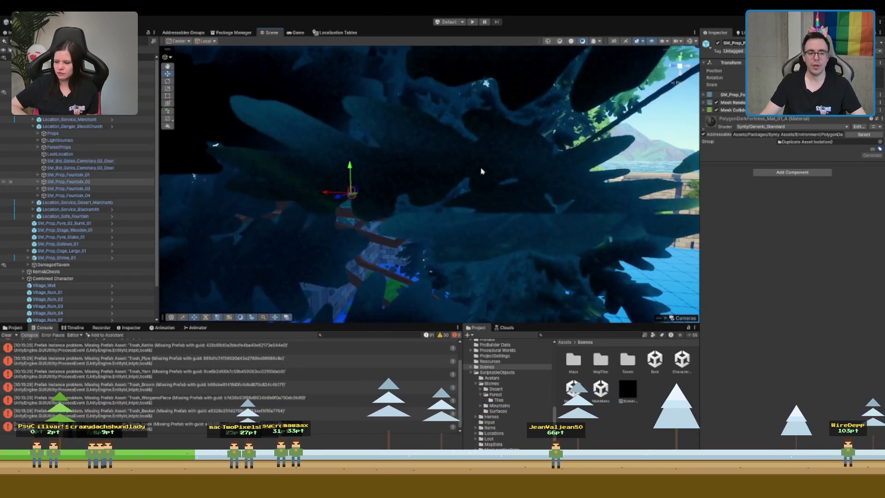
pyautogui.scroll(-3)
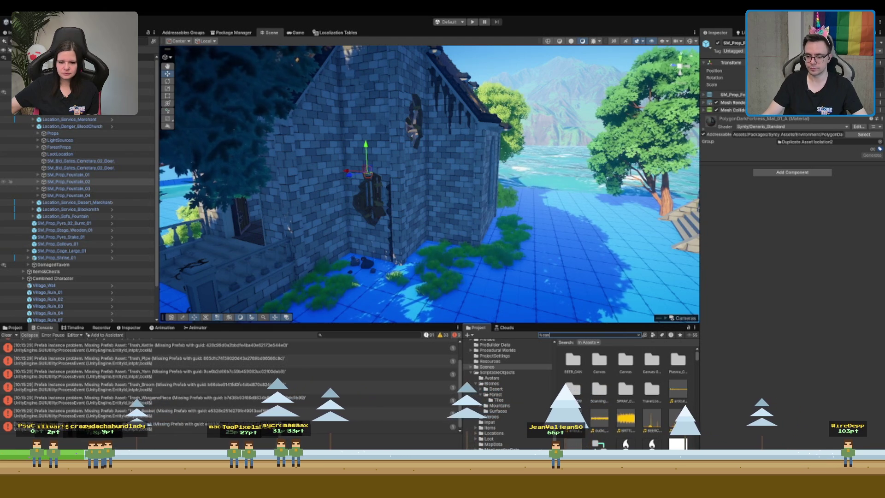
# Find the SM_Prop_Can_01 prefab in the Project and drop it on the ground beside the church
pyautogui.scroll(-3)
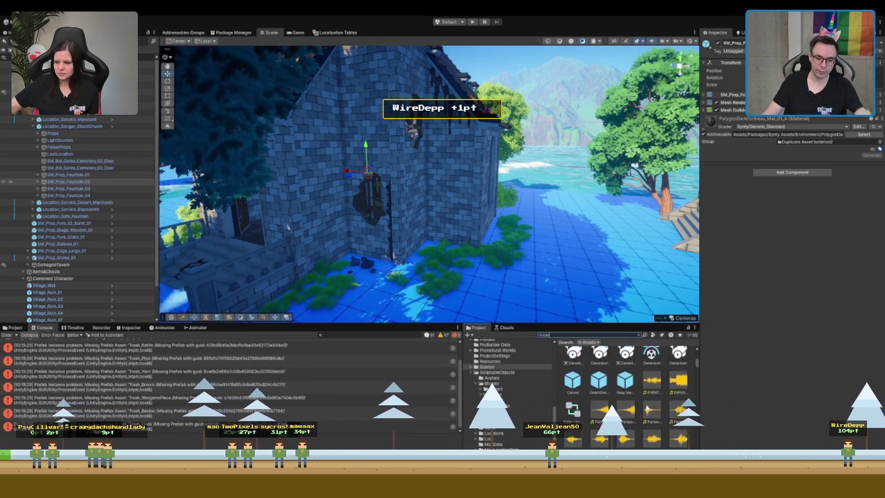
pyautogui.scroll(-3)
pyautogui.scroll(-3)
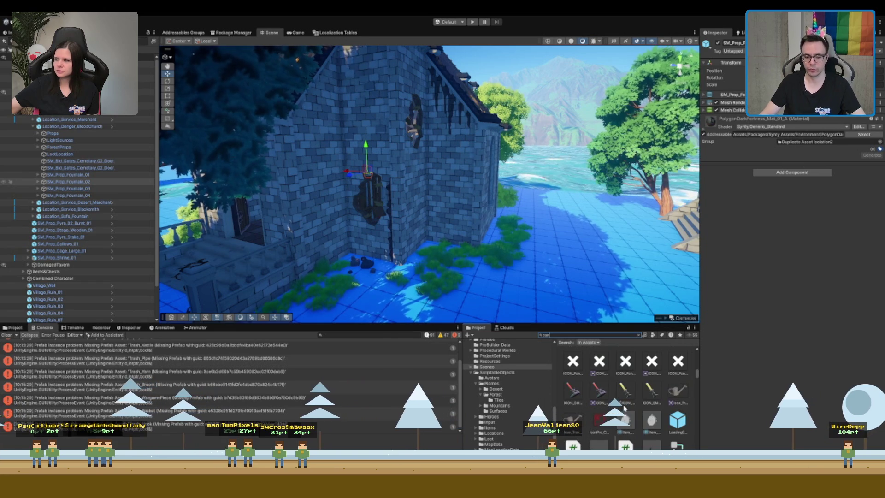
pyautogui.scroll(-3)
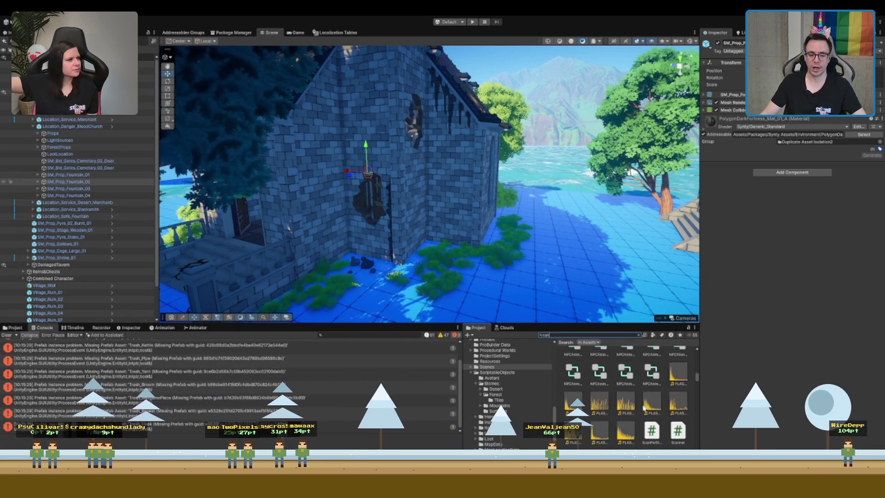
pyautogui.scroll(-3)
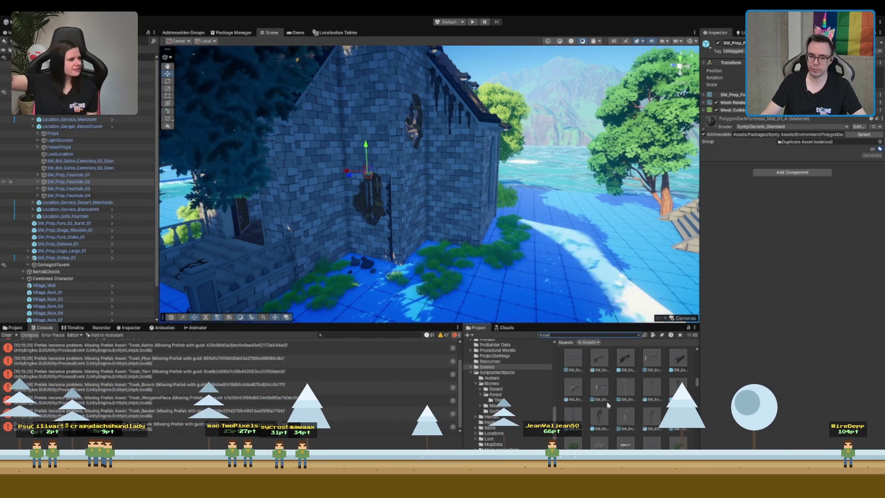
pyautogui.scroll(-3)
pyautogui.scroll(-3)
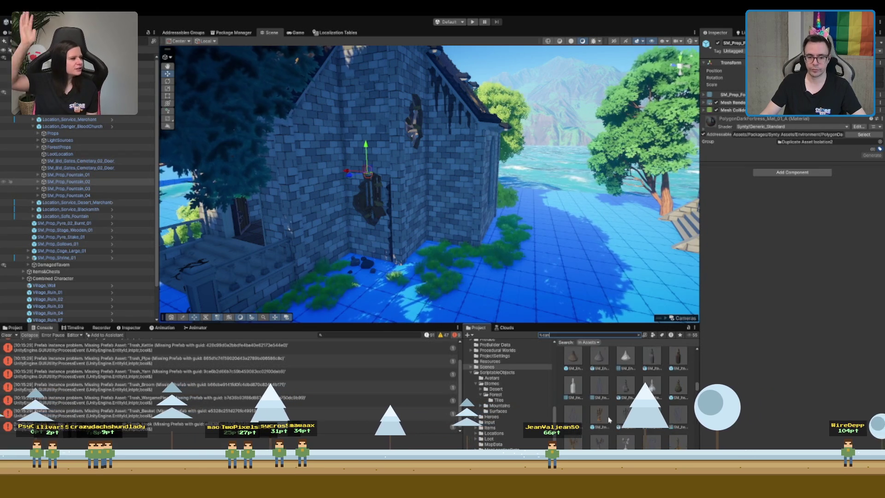
pyautogui.scroll(-3)
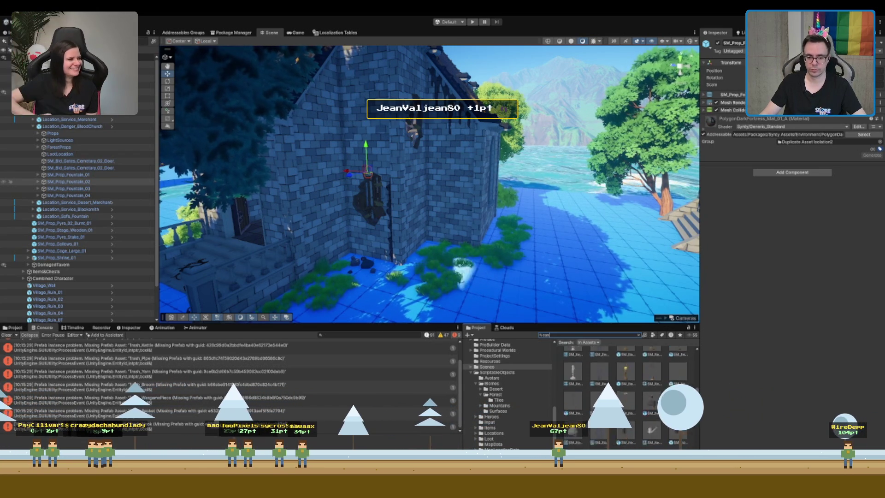
pyautogui.scroll(-3)
pyautogui.click(625, 396)
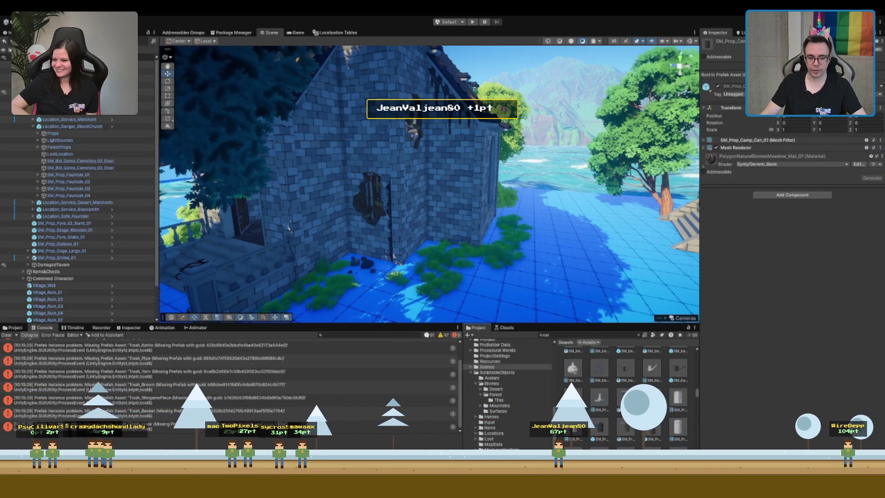
pyautogui.click(678, 422)
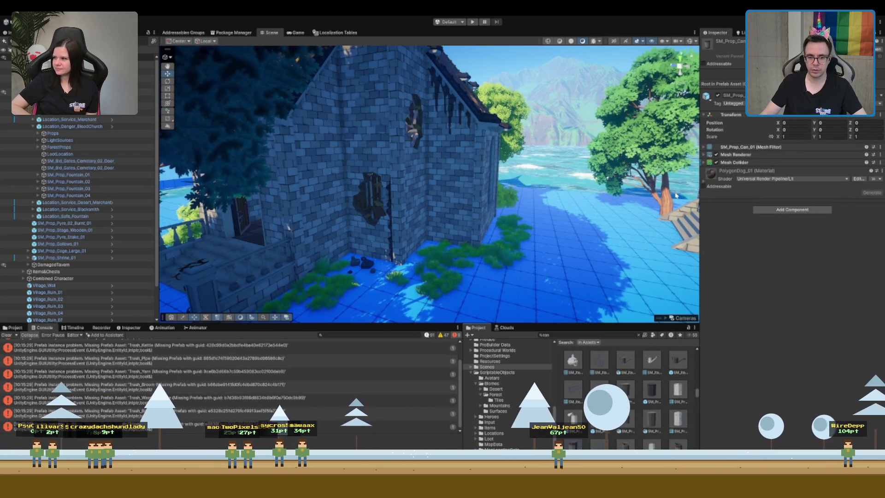
pyautogui.moveTo(599, 325); pyautogui.dragTo(612, 279)
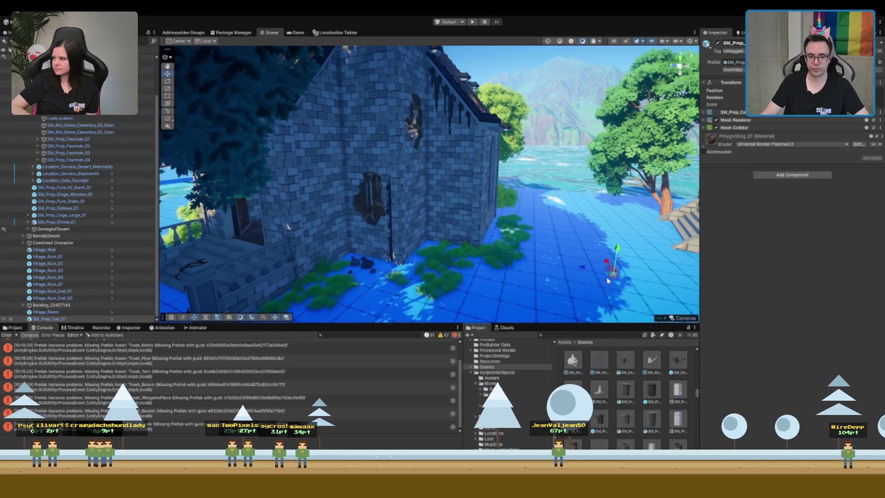
pyautogui.press('f')
pyautogui.scroll(-3)
pyautogui.moveTo(507, 275); pyautogui.dragTo(585, 165)
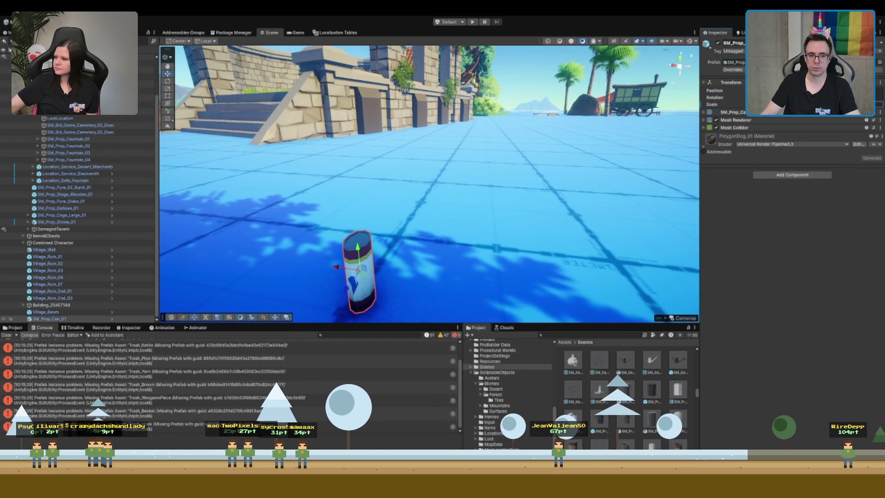
pyautogui.hotkey('ctrl', 'z')
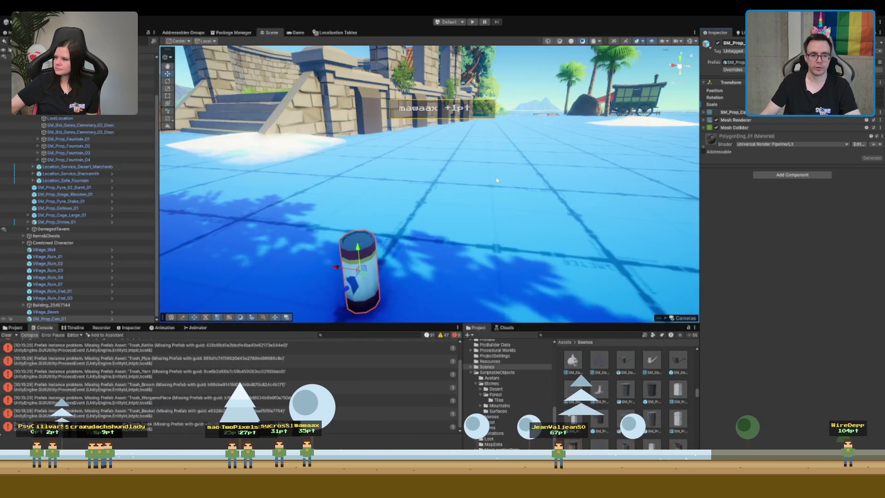
pyautogui.press('f')
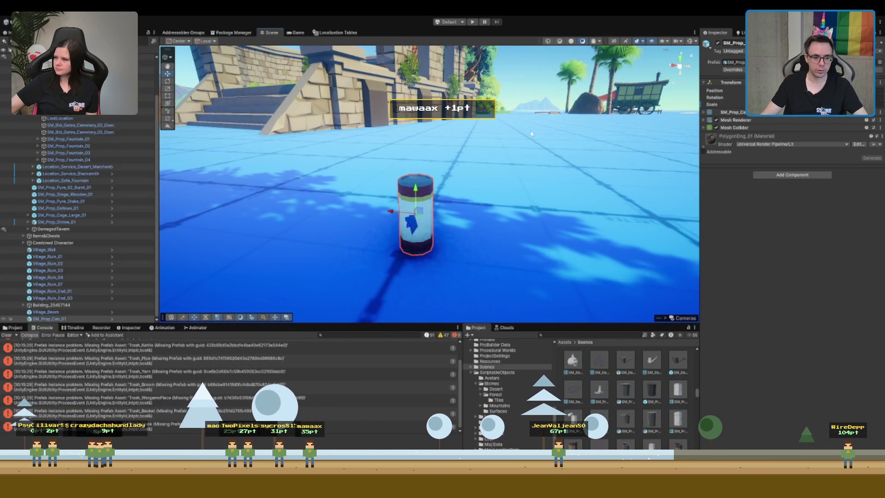
pyautogui.scroll(3)
pyautogui.moveTo(415, 204); pyautogui.dragTo(380, 239)
pyautogui.scroll(-3)
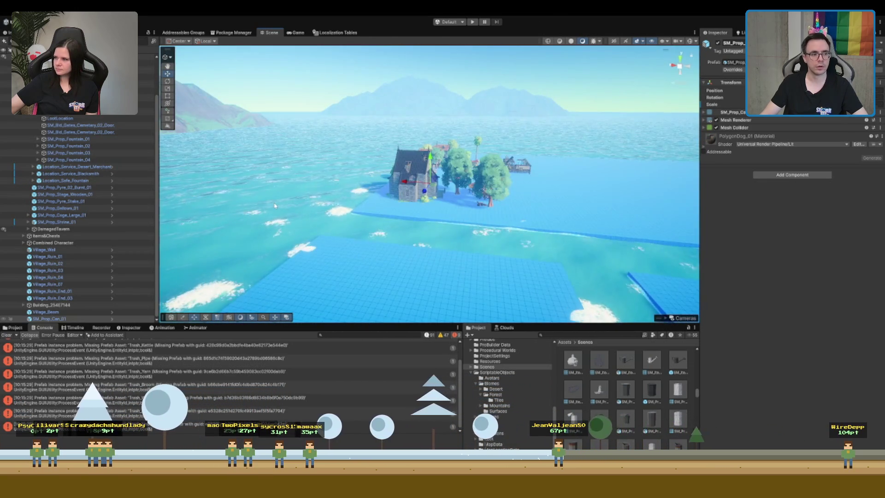
pyautogui.click(380, 238)
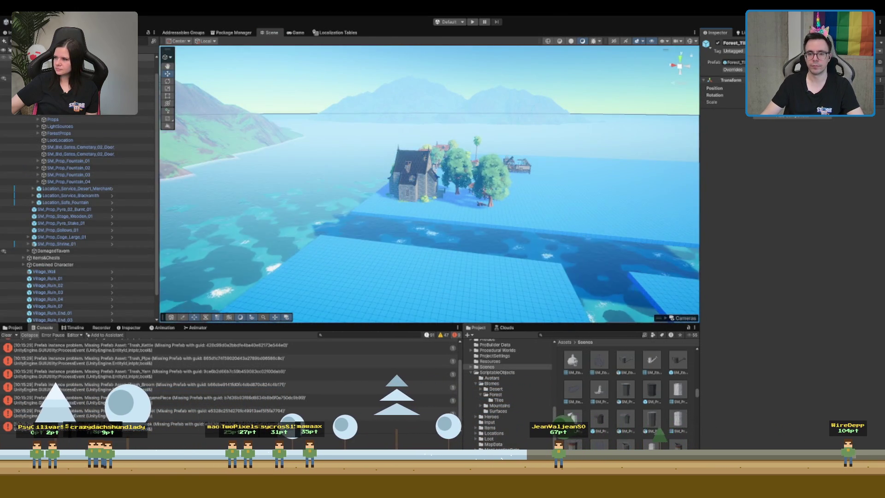
pyautogui.moveTo(510, 160); pyautogui.dragTo(501, 130)
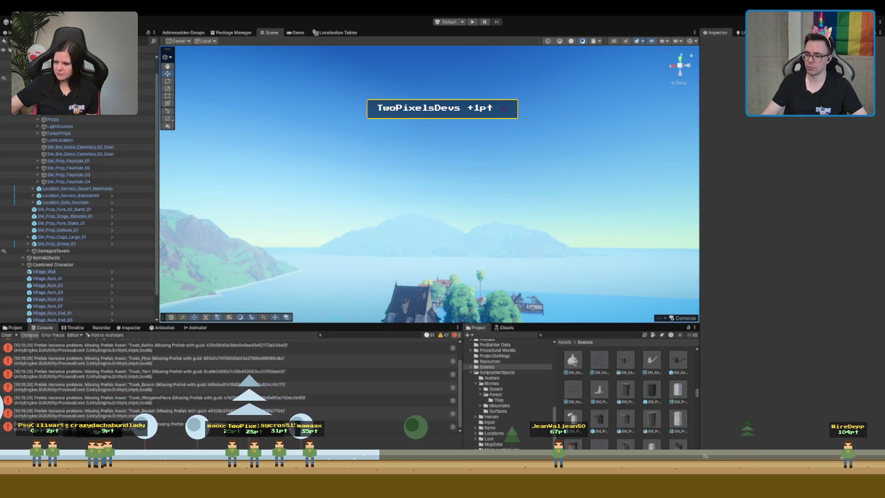
pyautogui.moveTo(501, 131); pyautogui.dragTo(360, 213)
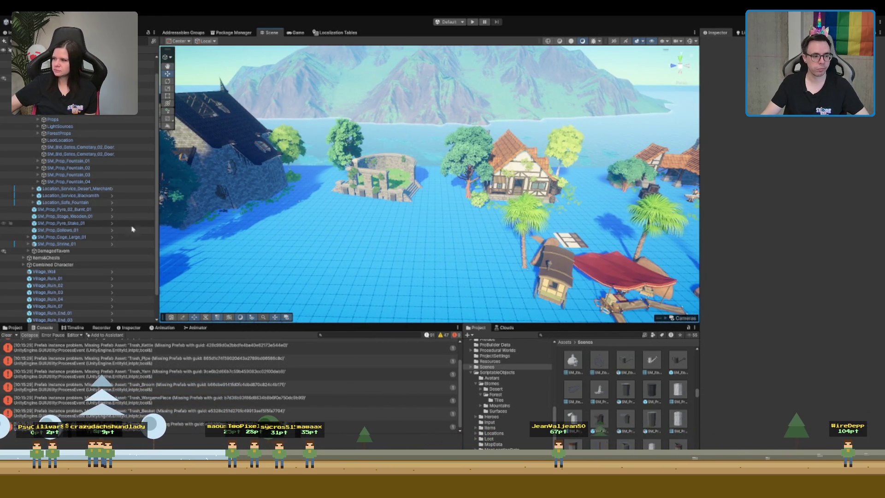
pyautogui.scroll(-3)
pyautogui.doubleClick(49, 318)
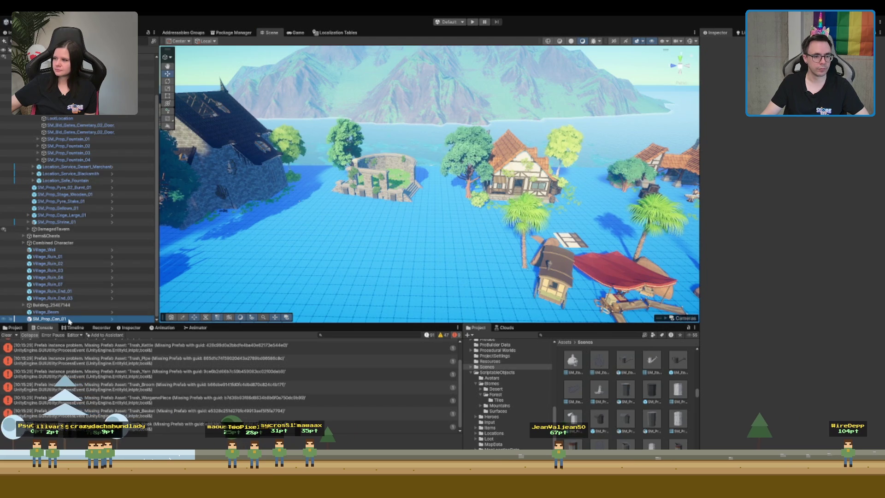
pyautogui.moveTo(461, 142); pyautogui.dragTo(483, 209)
pyautogui.moveTo(483, 209); pyautogui.dragTo(464, 235)
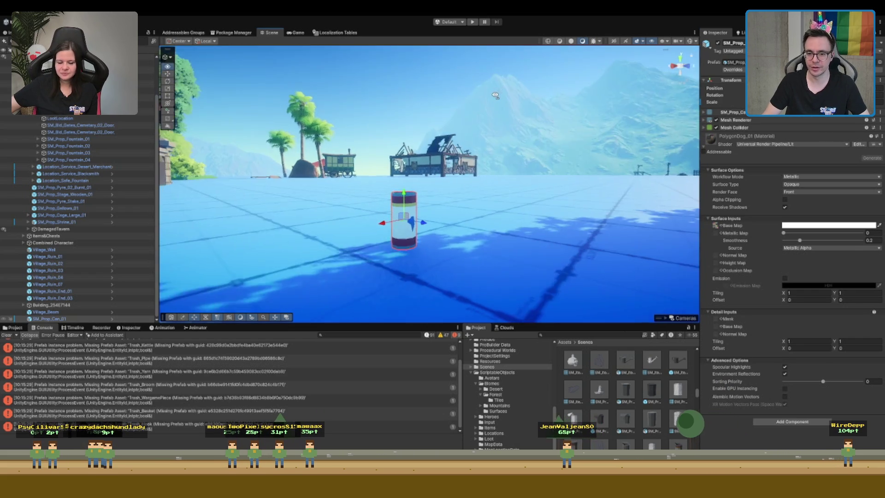
pyautogui.click(716, 225)
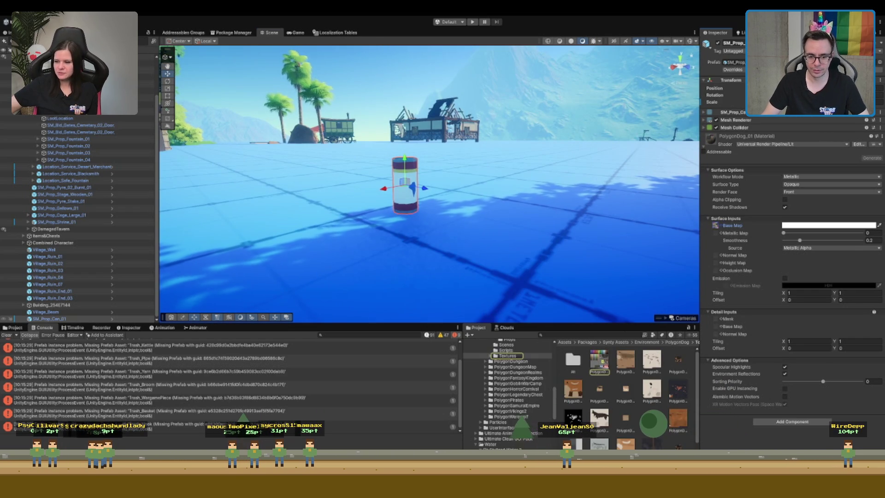
pyautogui.click(598, 359)
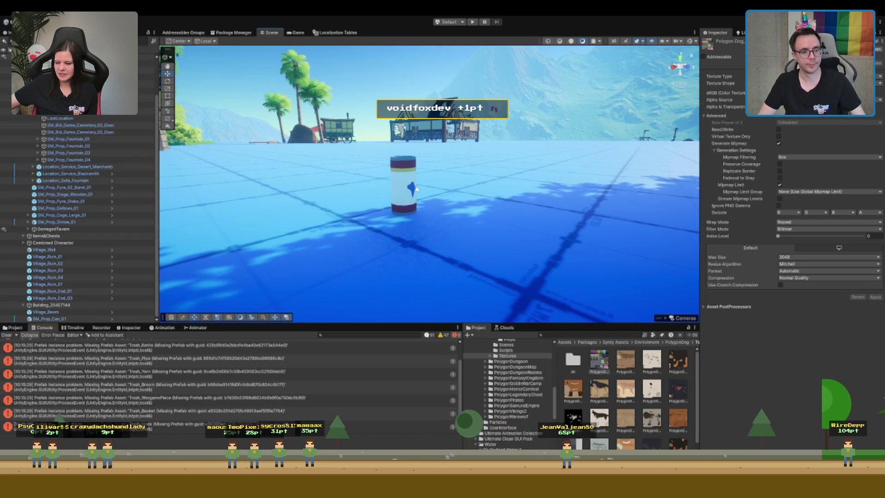
pyautogui.click(395, 212)
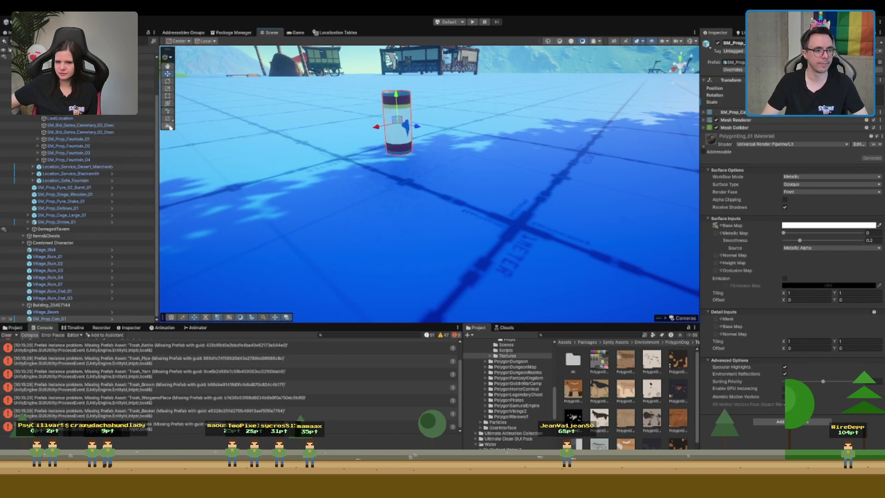
pyautogui.click(169, 120)
# Draw a ProBuilder cylinder on the floor beside the can with the Shape tool
pyautogui.click(168, 119)
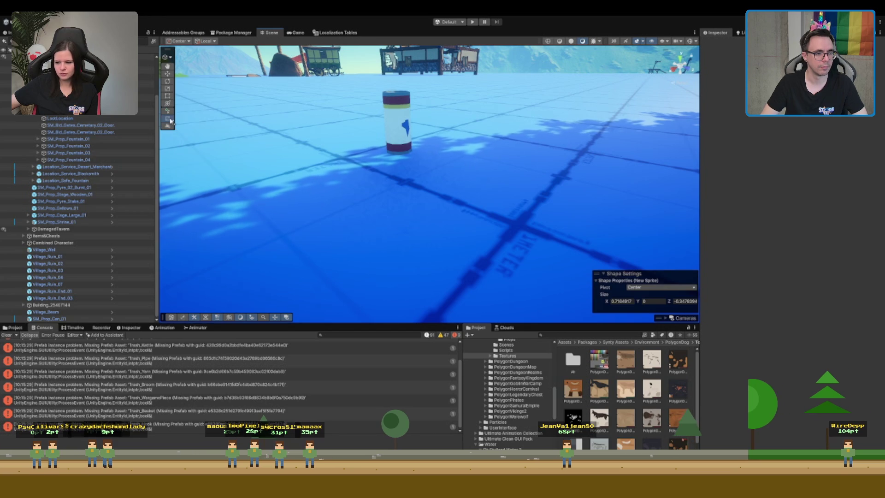
pyautogui.click(171, 121)
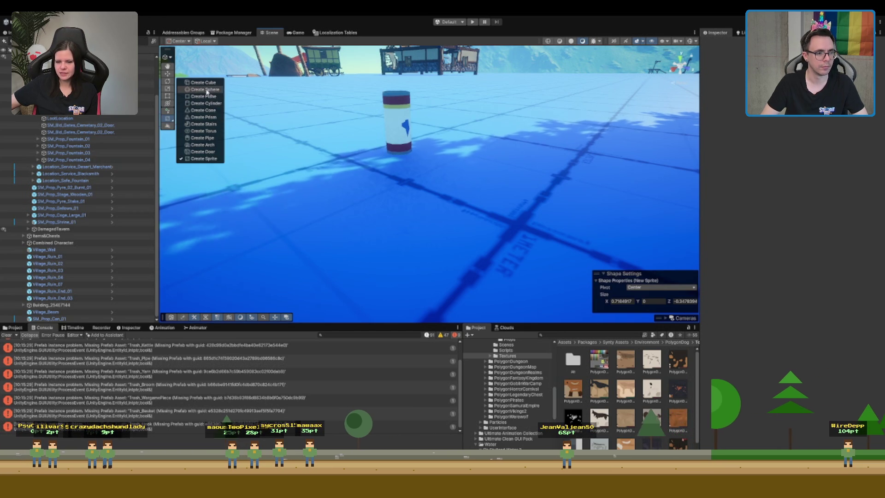
pyautogui.click(212, 104)
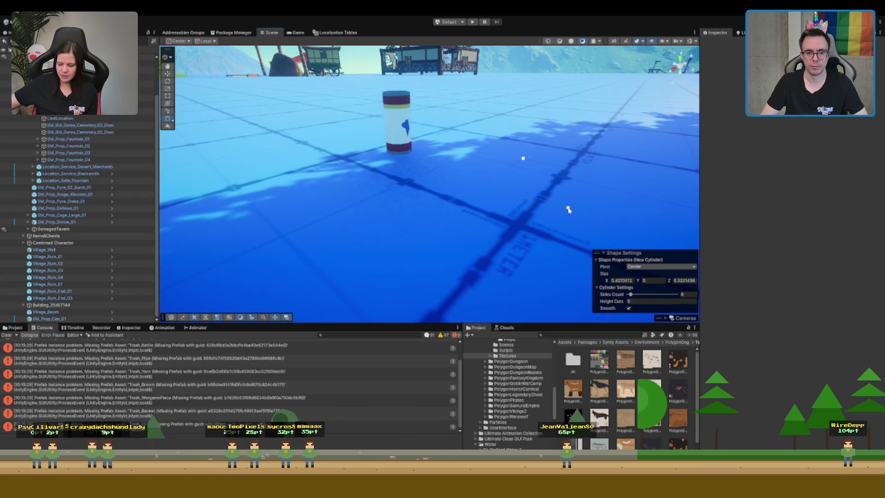
pyautogui.moveTo(569, 209); pyautogui.dragTo(570, 205)
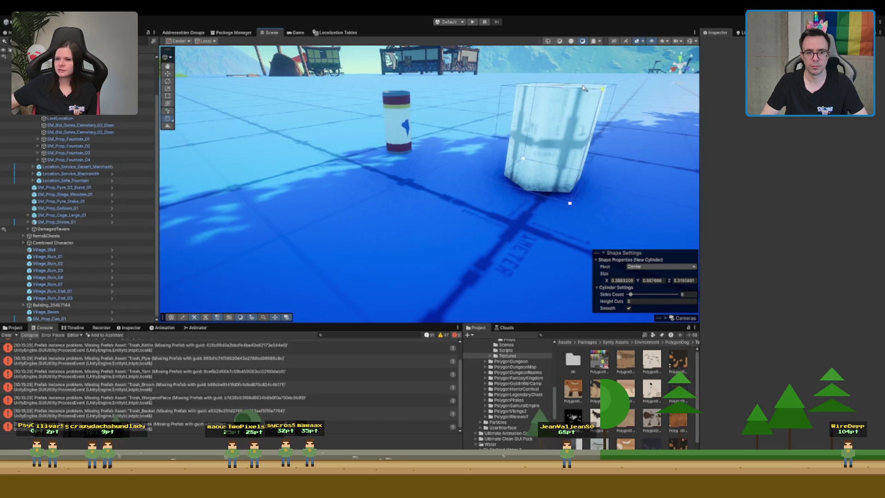
pyautogui.click(578, 77)
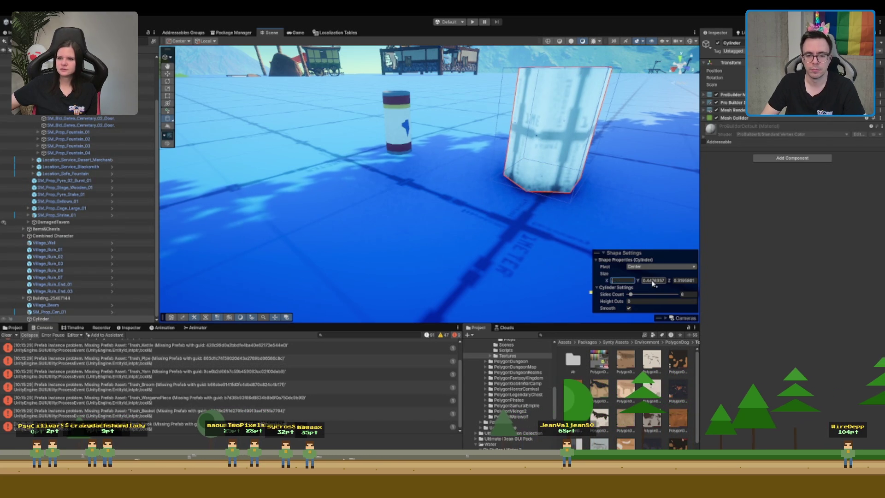
pyautogui.write('.25')
pyautogui.write('.25')
pyautogui.moveTo(624, 166); pyautogui.dragTo(392, 171)
# Set the cylinder's depth size to 0.15
pyautogui.click(674, 280)
pyautogui.press('BackSpace')
pyautogui.write('.15')
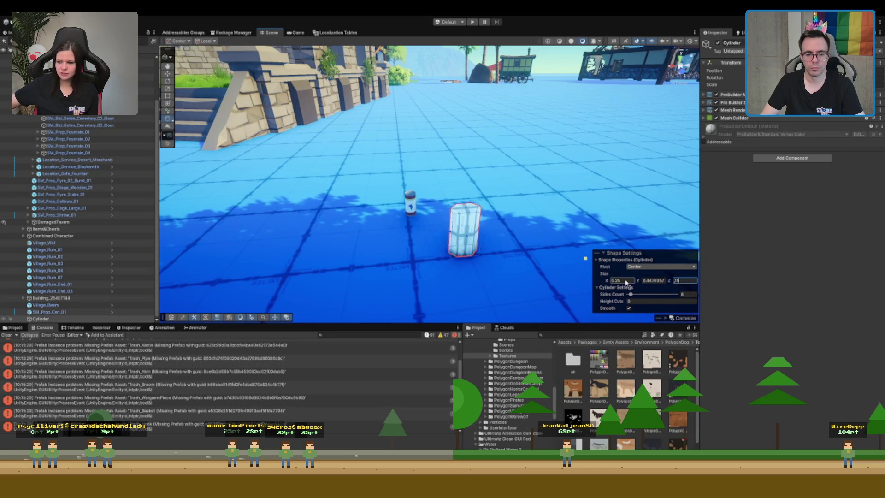
pyautogui.press('Tab')
pyautogui.write('.15')
pyautogui.write('f')
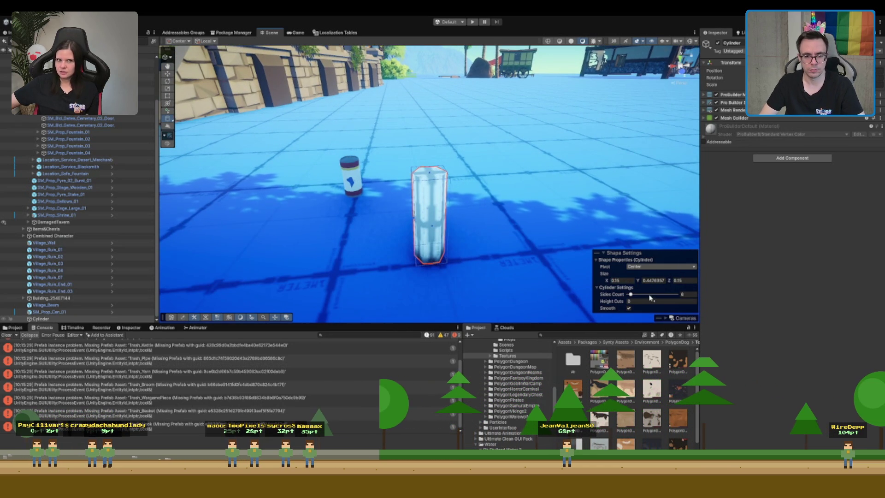
# Change the cylinder's sides count toward 10 and its height to 0.3
pyautogui.click(689, 294)
pyautogui.write('12')
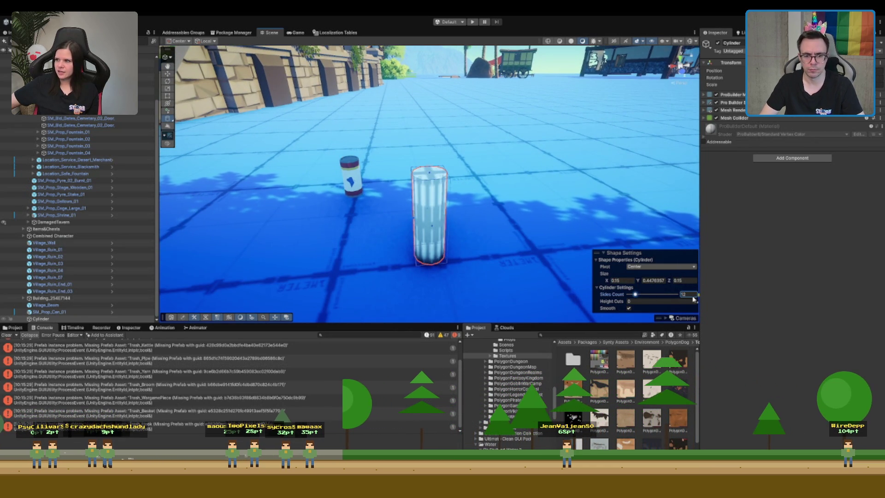
pyautogui.moveTo(701, 294); pyautogui.dragTo(694, 297)
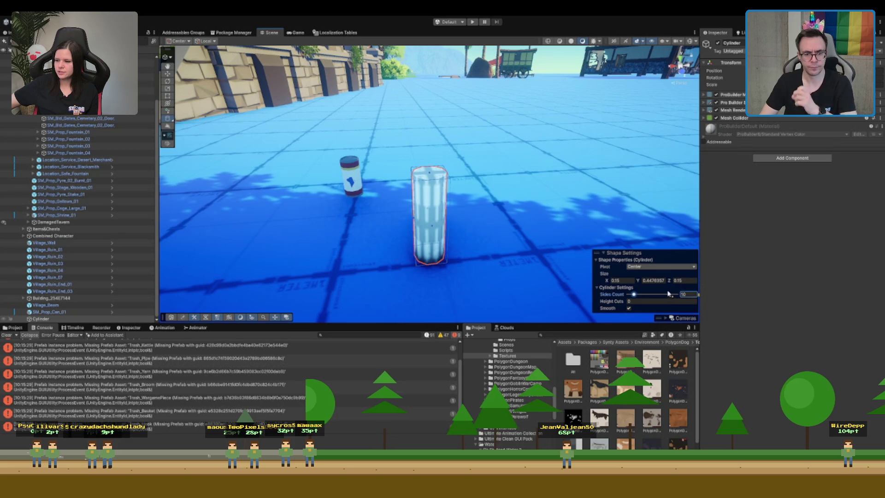
pyautogui.write('0.3')
pyautogui.press('Return')
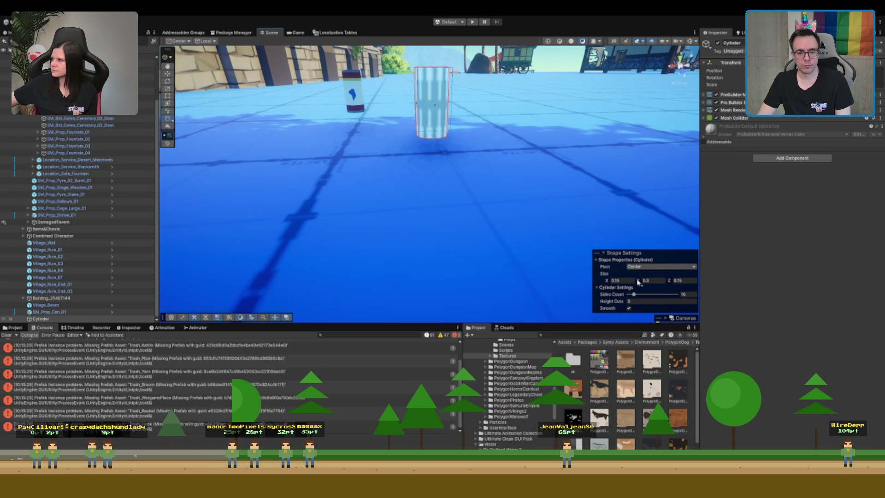
# Finalise the cylinder size at 0.125 width and 0.25 height
pyautogui.write('5')
pyautogui.press('Return')
pyautogui.click(686, 281)
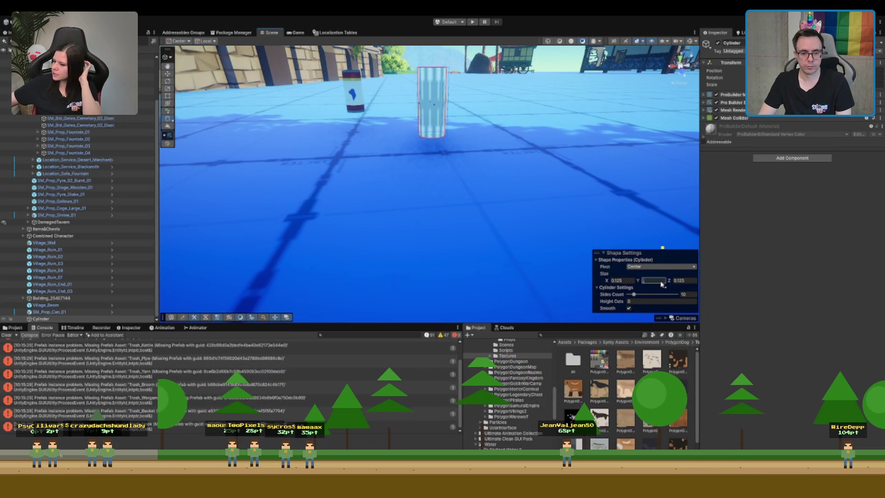
pyautogui.write('0.25')
pyautogui.press('Return')
pyautogui.scroll(-3)
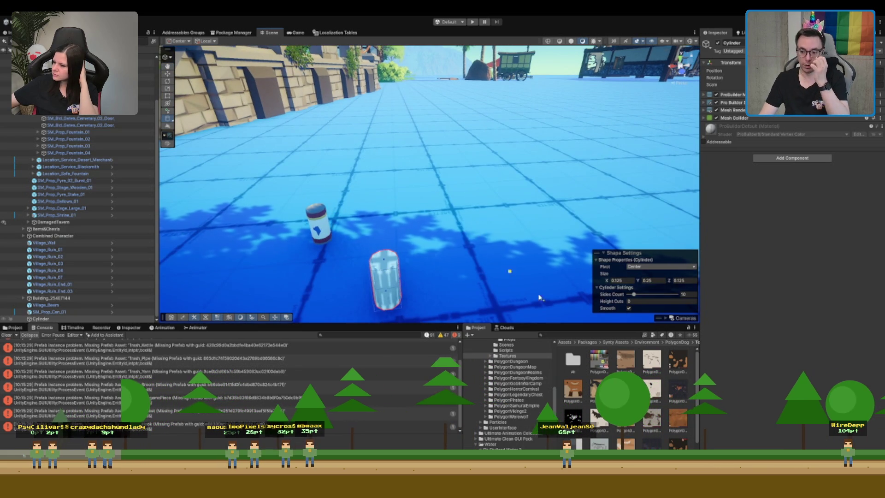
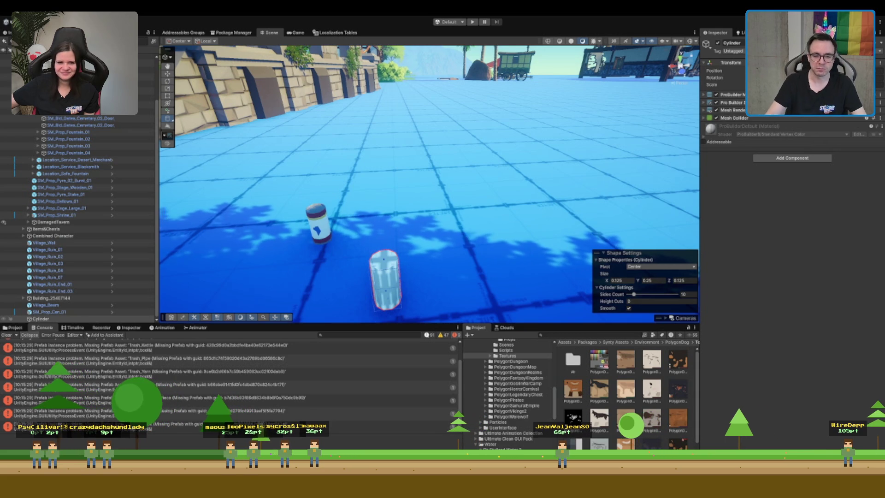
# Zoom and orbit the Scene view around the test cylinder and can prop
pyautogui.scroll(-3)
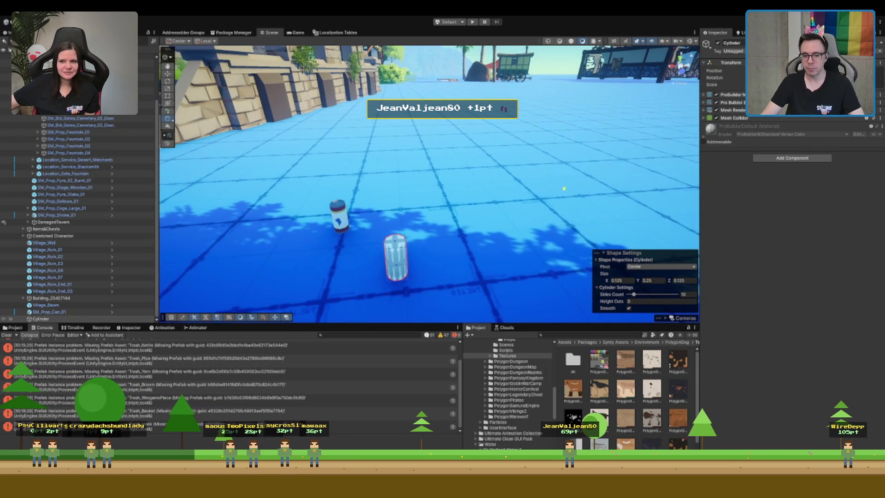
pyautogui.scroll(3)
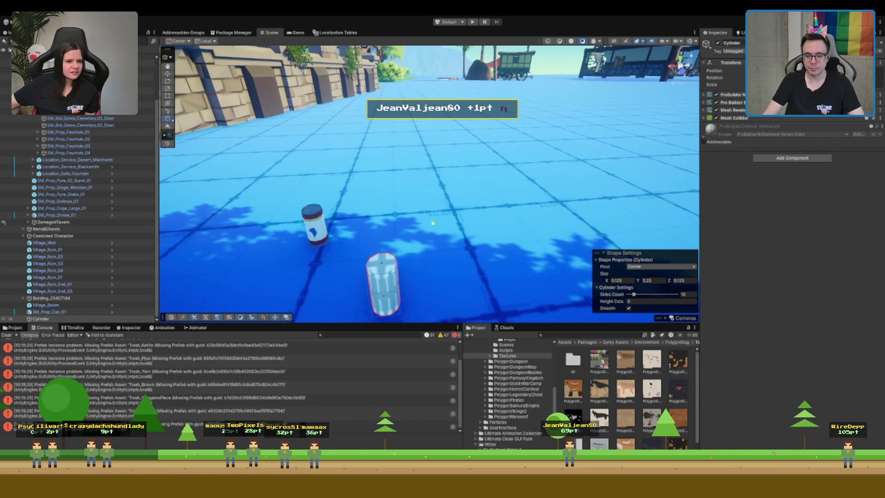
pyautogui.scroll(-3)
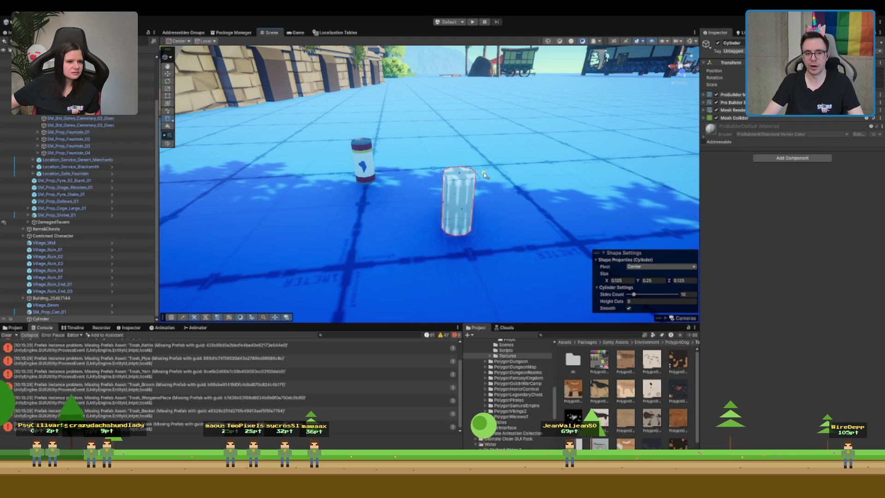
pyautogui.scroll(3)
pyautogui.scroll(-3)
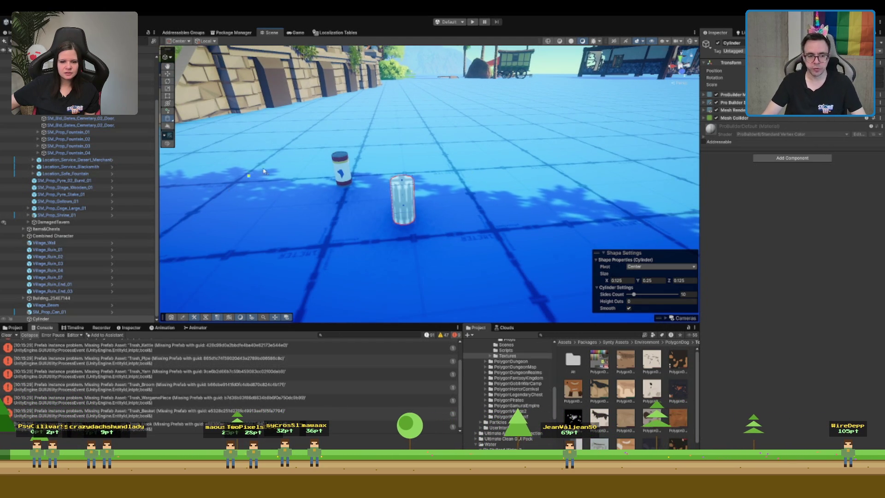
pyautogui.scroll(-3)
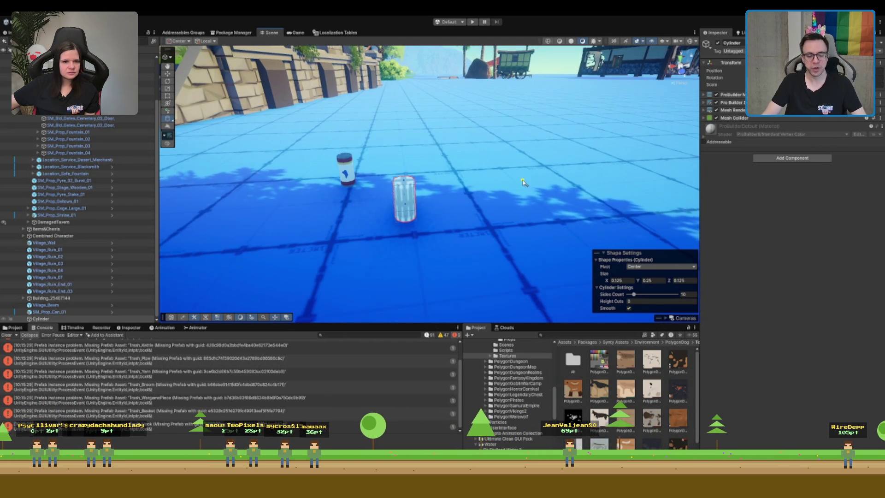
pyautogui.scroll(3)
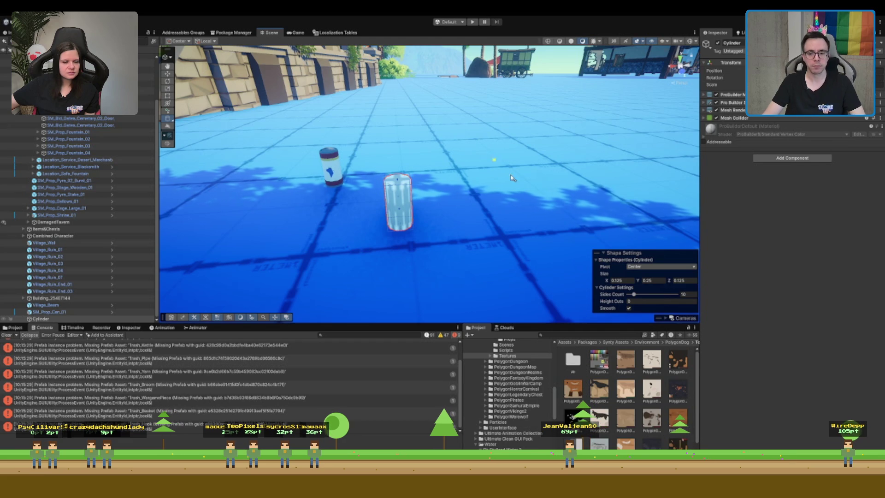
pyautogui.moveTo(500, 178); pyautogui.dragTo(491, 172)
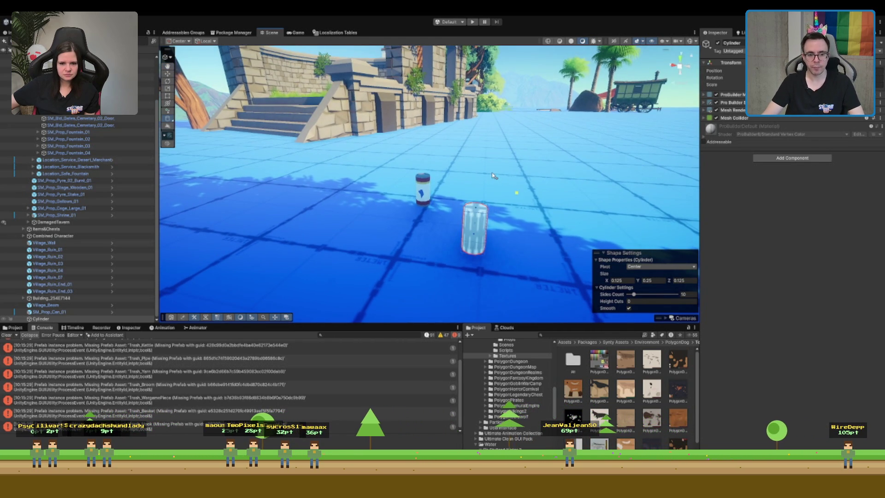
# Switch to the Move tool, frame the cylinder and delete the can prop
pyautogui.press('w')
pyautogui.scroll(3)
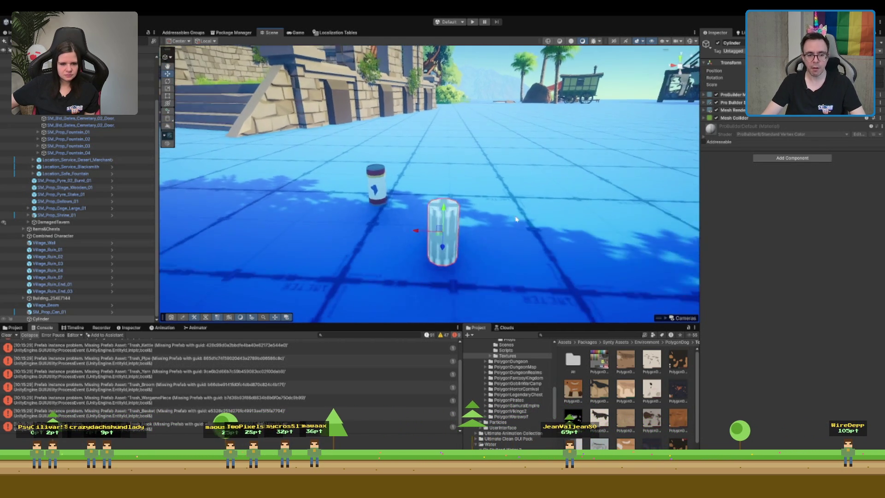
pyautogui.moveTo(512, 231); pyautogui.dragTo(254, 70)
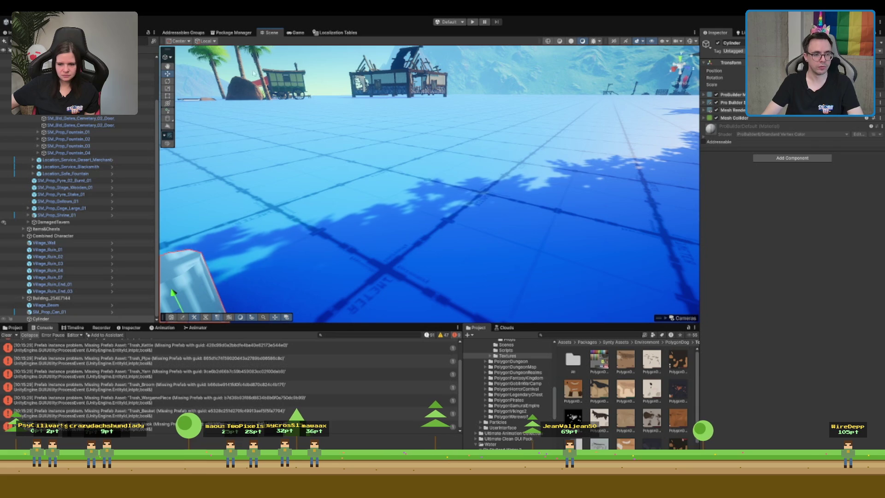
pyautogui.press('f')
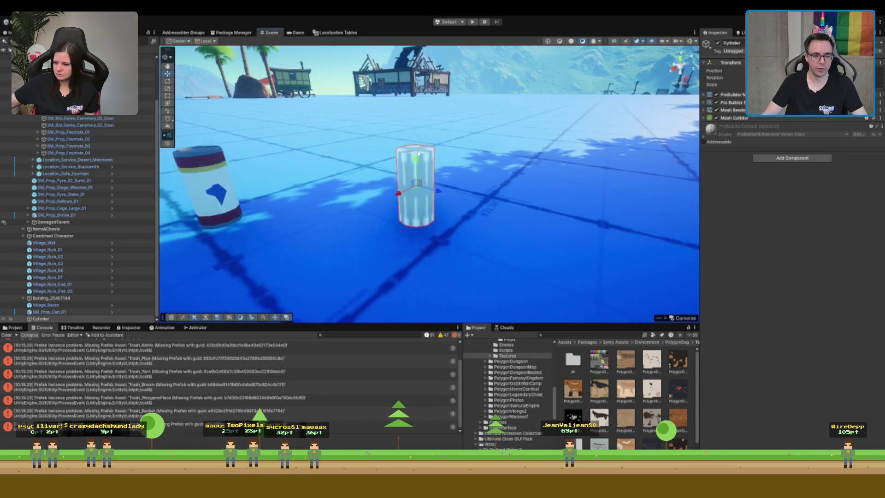
pyautogui.scroll(-3)
pyautogui.scroll(-3)
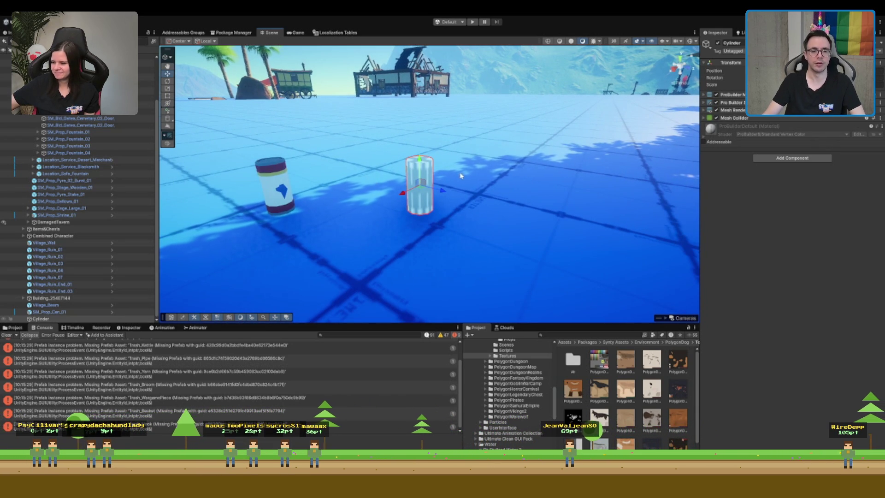
pyautogui.scroll(3)
pyautogui.scroll(3)
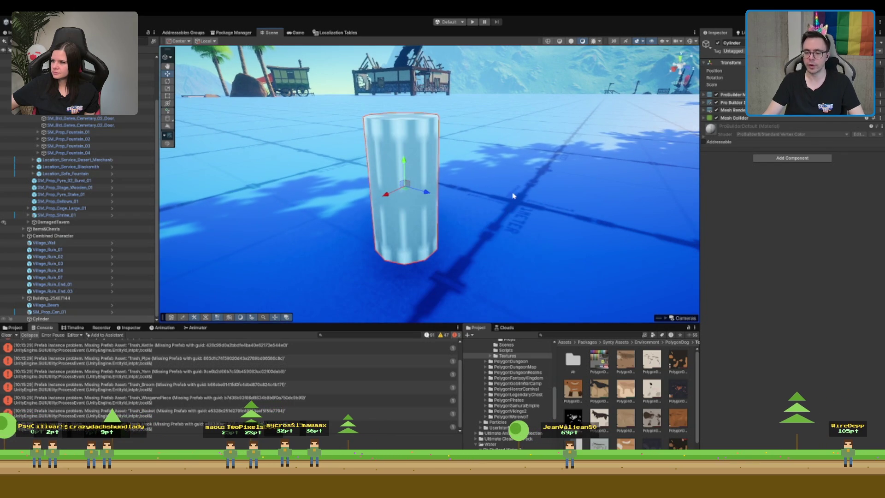
pyautogui.scroll(-3)
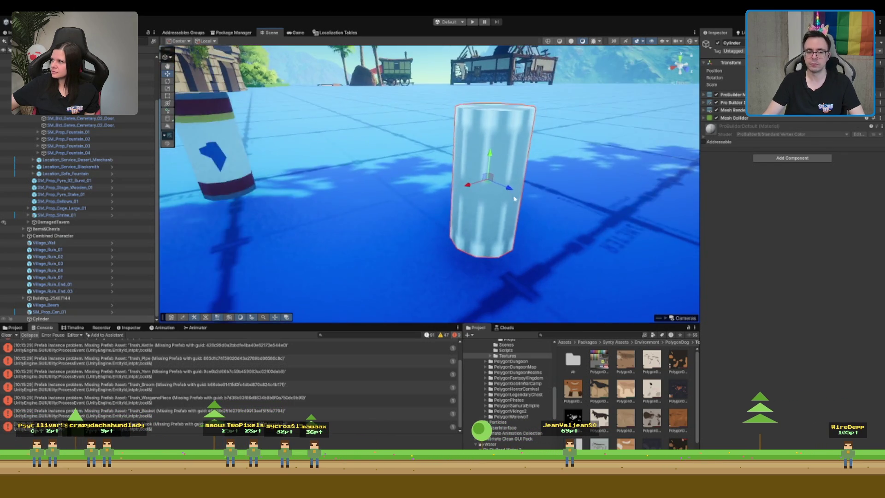
pyautogui.press('Delete')
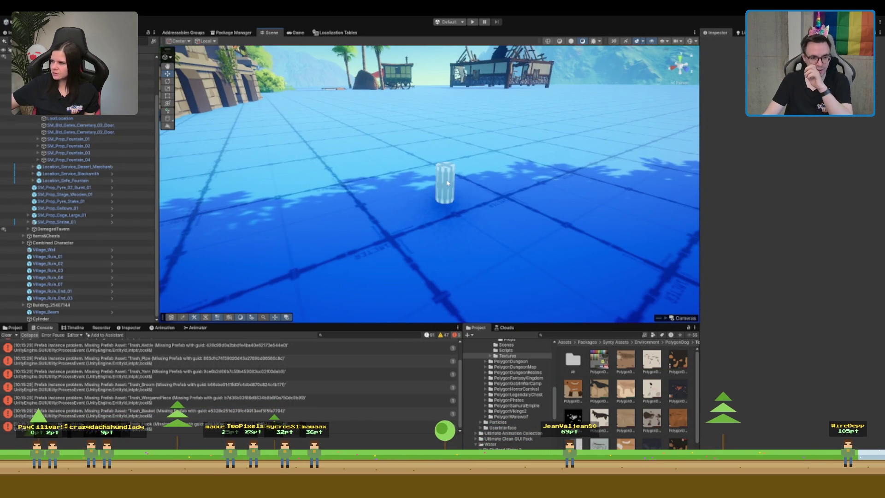
# Delete the test cylinder and look back down over the docks and trees
pyautogui.click(448, 183)
pyautogui.scroll(3)
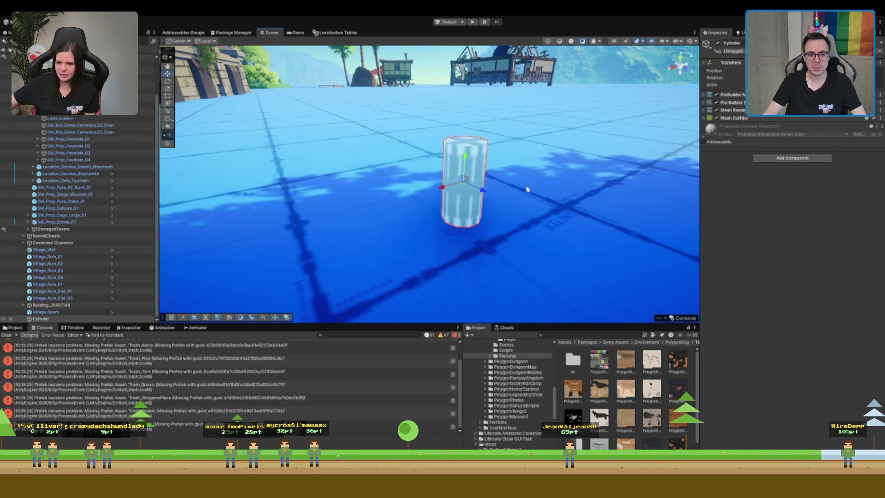
pyautogui.press('Delete')
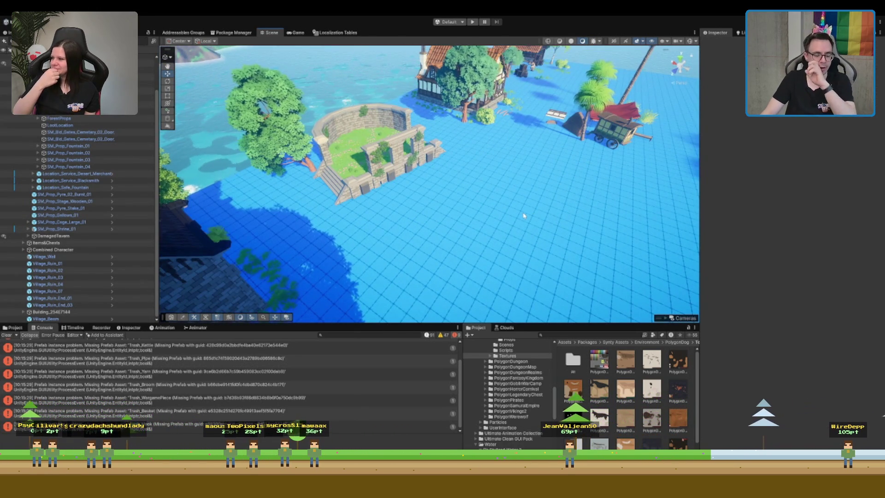
pyautogui.moveTo(459, 99); pyautogui.dragTo(447, 180)
pyautogui.scroll(-3)
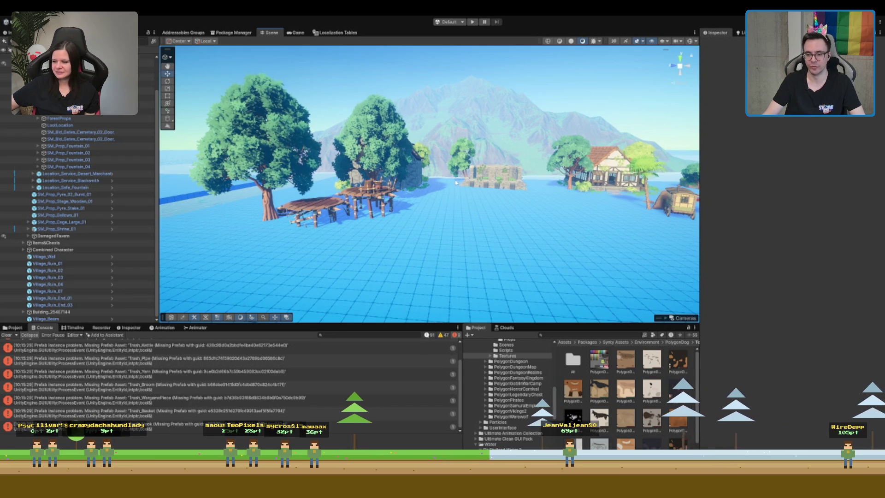
# Select and frame a barrel on the dock, orbiting around it
pyautogui.click(382, 186)
pyautogui.press('f')
pyautogui.scroll(-3)
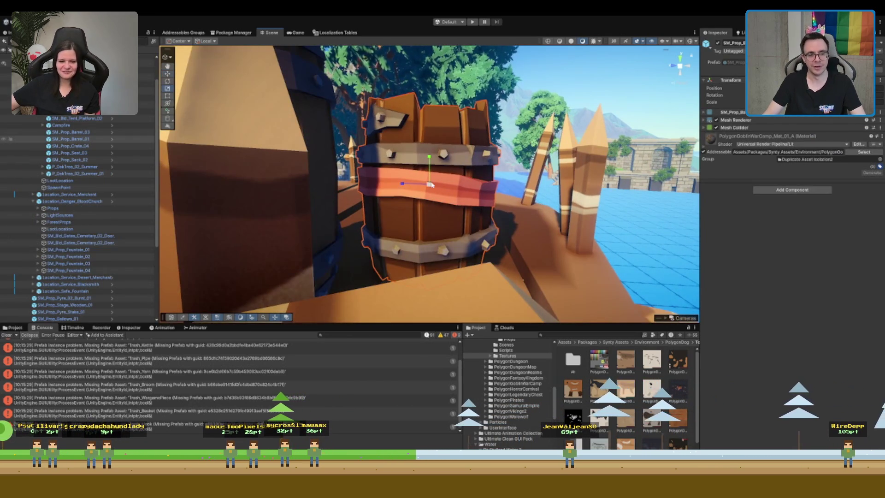
pyautogui.press('r')
pyautogui.moveTo(442, 194); pyautogui.dragTo(402, 156)
pyautogui.scroll(3)
pyautogui.scroll(-3)
# Select the small barrel SM_Prop_Barrel_01 and view it from the fence side and left
pyautogui.click(400, 166)
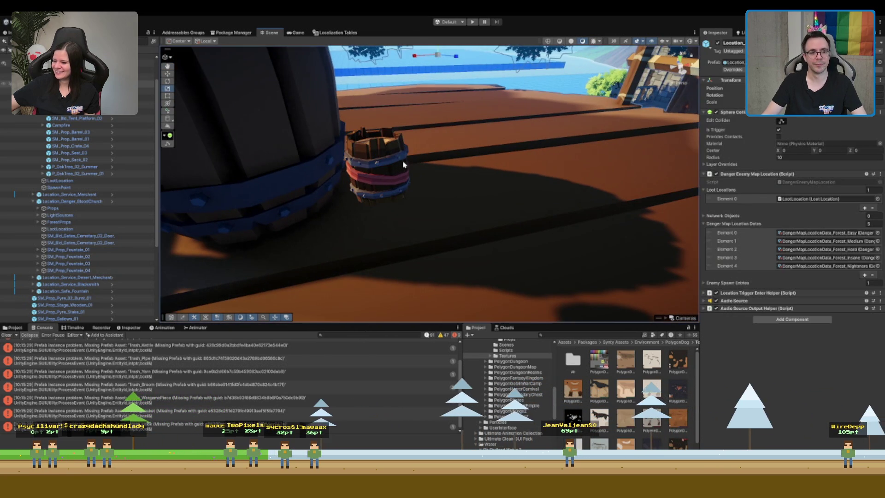
pyautogui.click(395, 169)
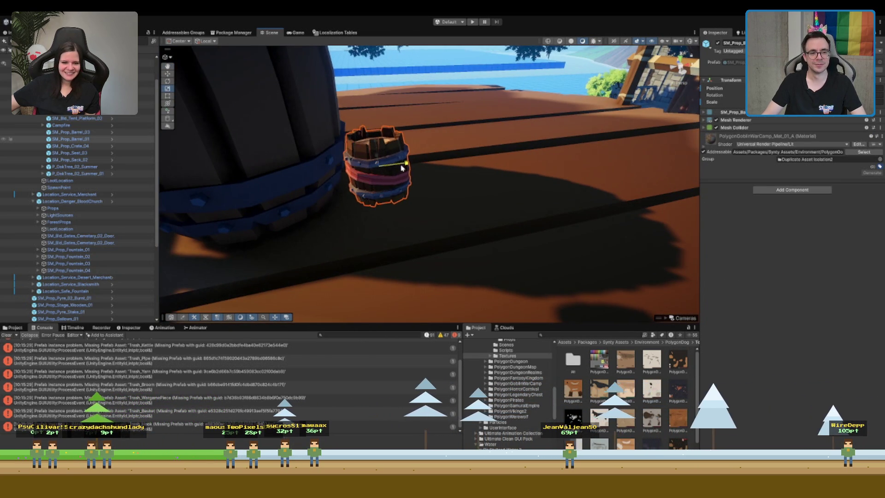
pyautogui.press('f')
pyautogui.moveTo(400, 176); pyautogui.dragTo(414, 188)
pyautogui.scroll(-3)
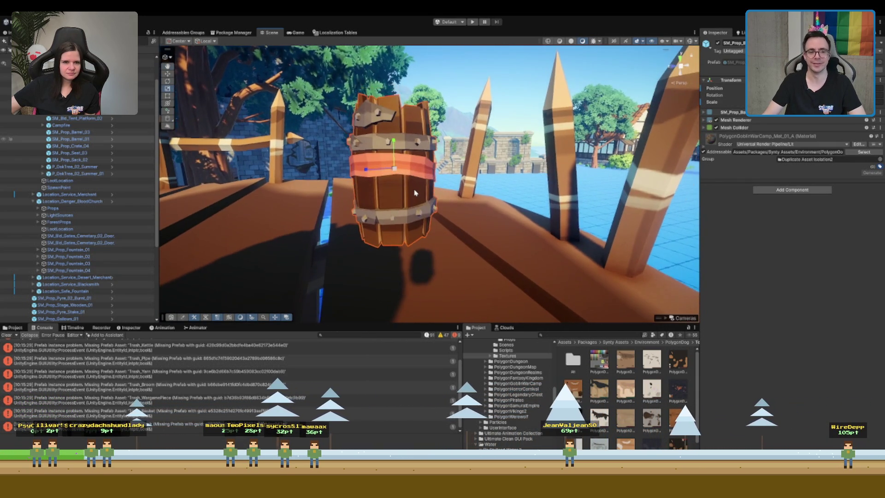
pyautogui.moveTo(612, 89); pyautogui.dragTo(549, 93)
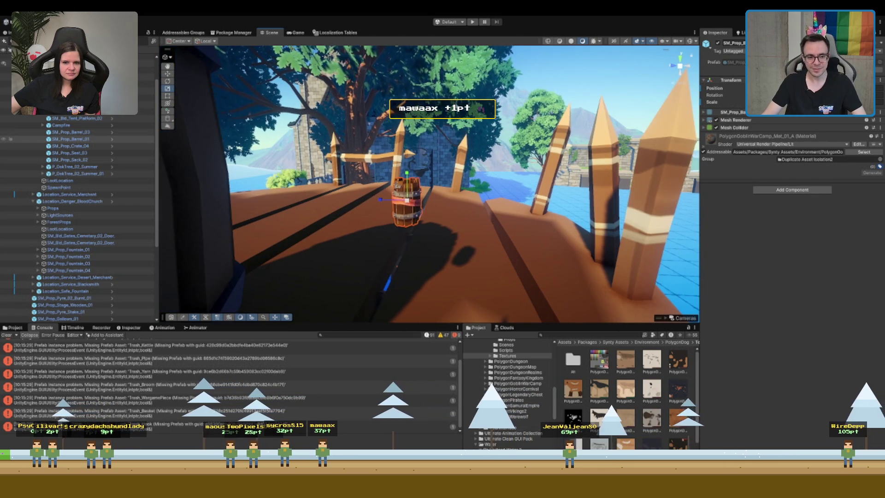
pyautogui.scroll(3)
# Select the location's root object and frame the whole island location
pyautogui.click(489, 155)
pyautogui.press('f')
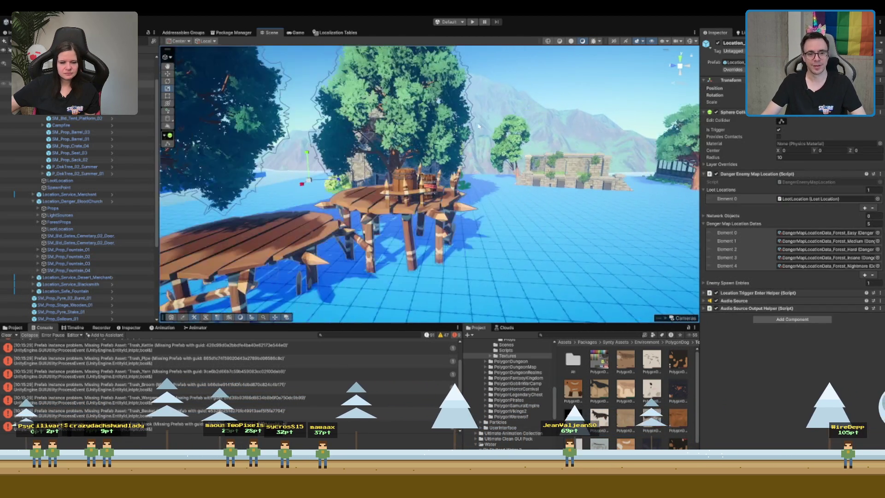
pyautogui.scroll(-3)
pyautogui.moveTo(428, 230); pyautogui.dragTo(414, 258)
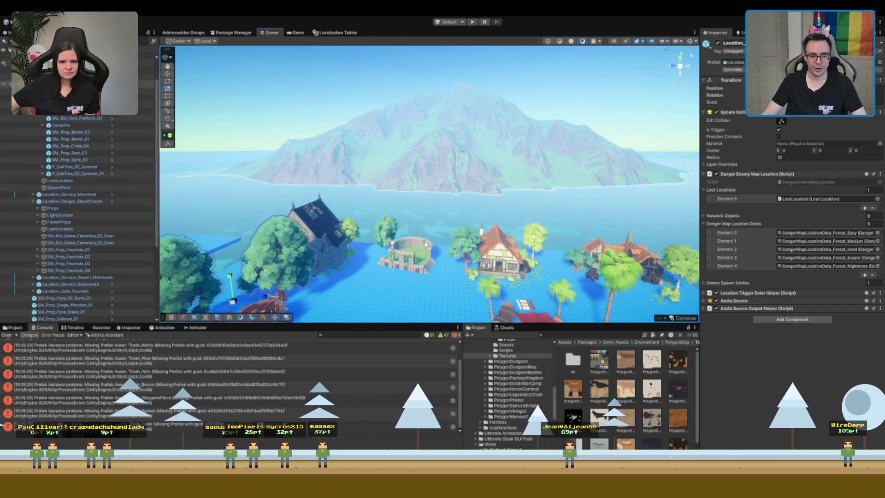
pyautogui.scroll(3)
pyautogui.scroll(3)
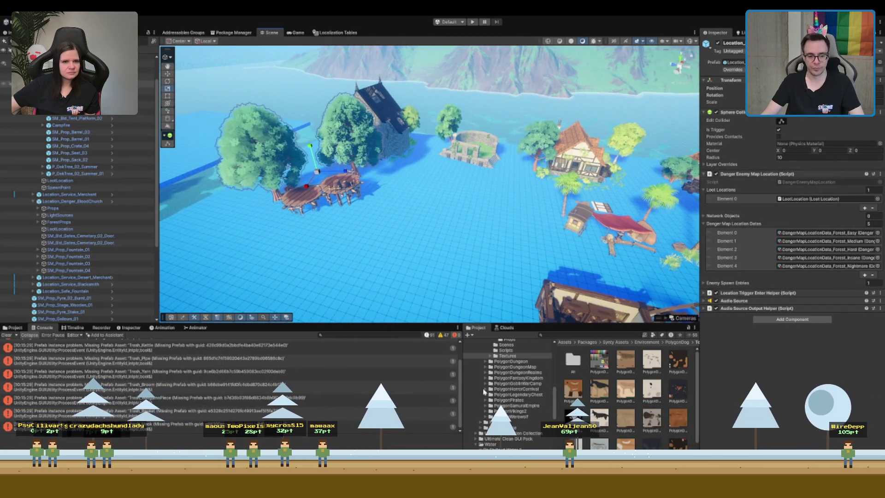
# Open the Water project folder, orbit low over the water and select the Locations ground plane
pyautogui.click(500, 445)
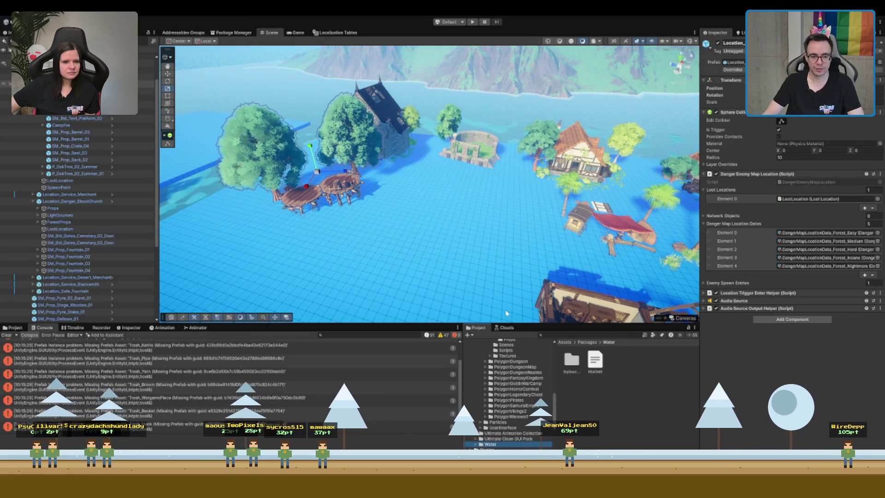
pyautogui.scroll(-3)
pyautogui.scroll(-3)
pyautogui.moveTo(444, 218); pyautogui.dragTo(529, 127)
pyautogui.scroll(3)
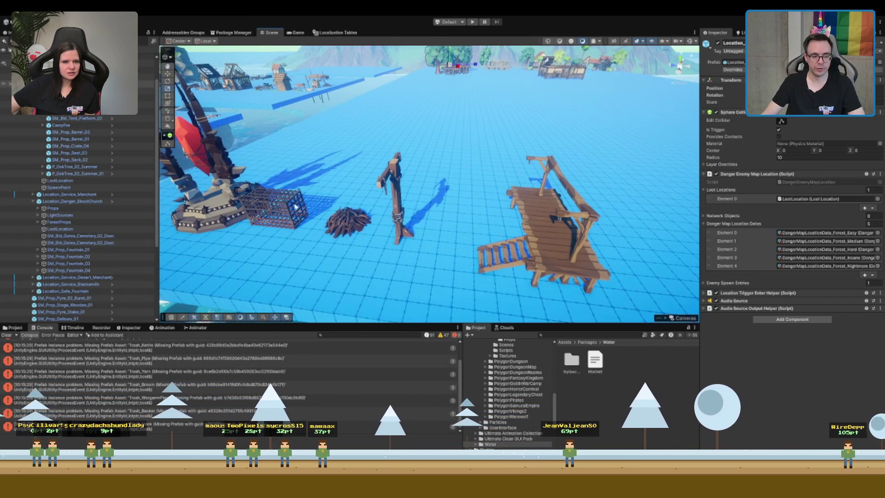
pyautogui.click(297, 206)
pyautogui.click(290, 208)
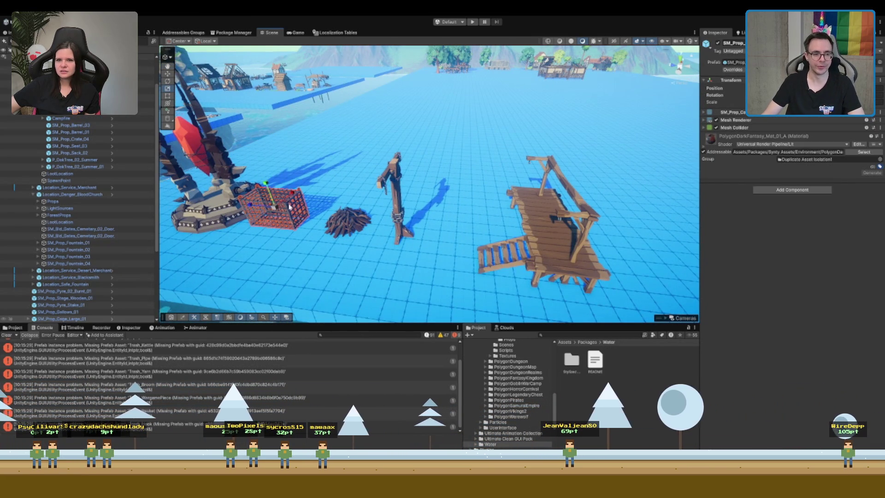
pyautogui.press('f')
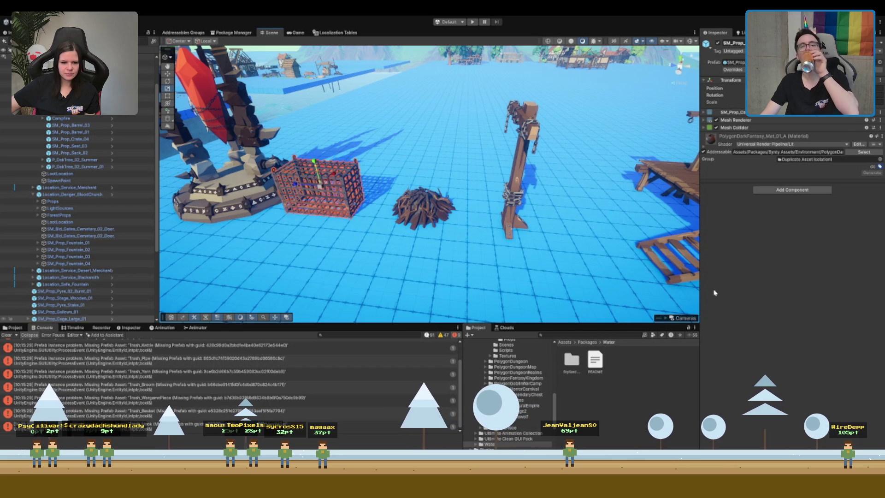
pyautogui.scroll(-3)
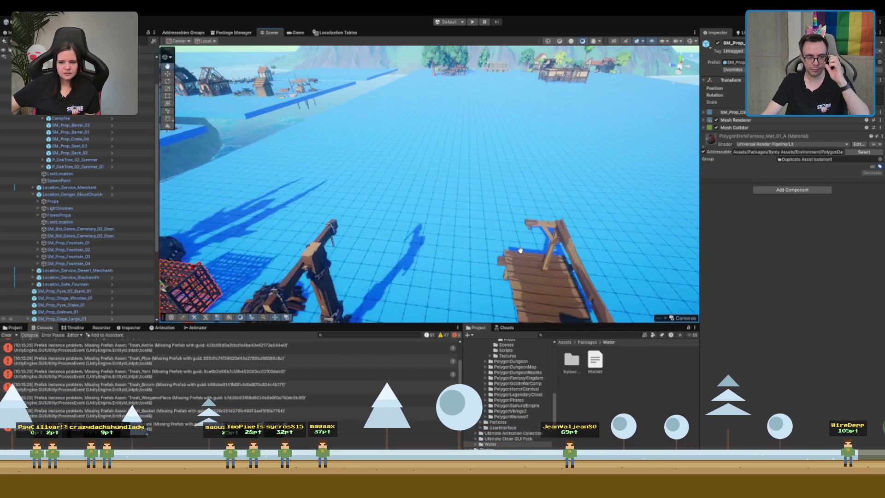
pyautogui.scroll(3)
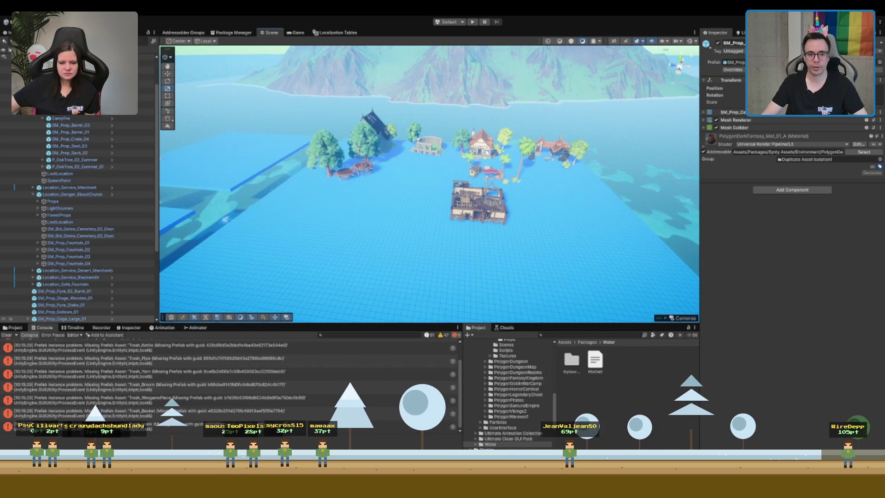
pyautogui.click(479, 153)
pyautogui.press('f')
pyautogui.scroll(-3)
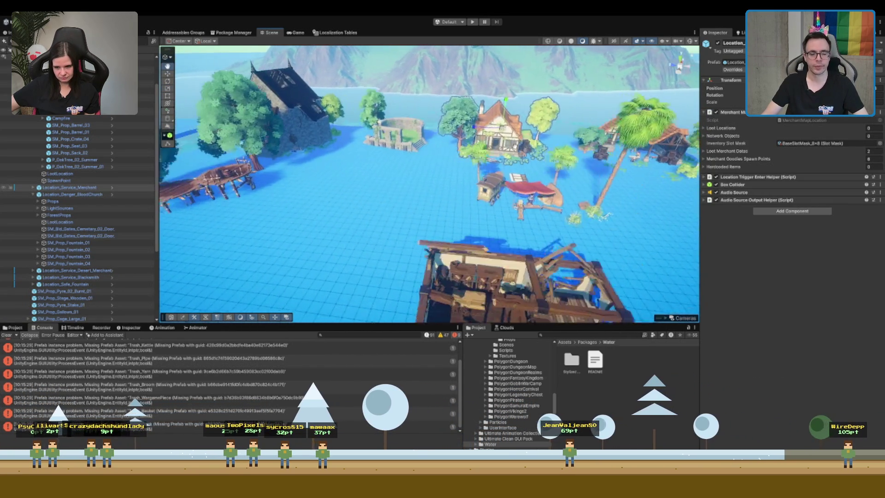
pyautogui.moveTo(492, 220); pyautogui.dragTo(407, 209)
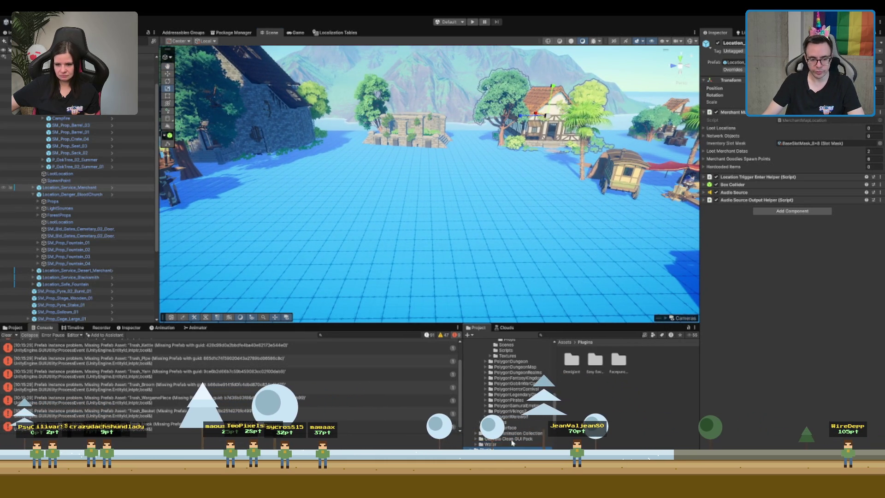
# Browse the Project window from Assets through Packages, ScriptableObjects and the Desert map tiles folder
pyautogui.press('Home')
pyautogui.click(490, 391)
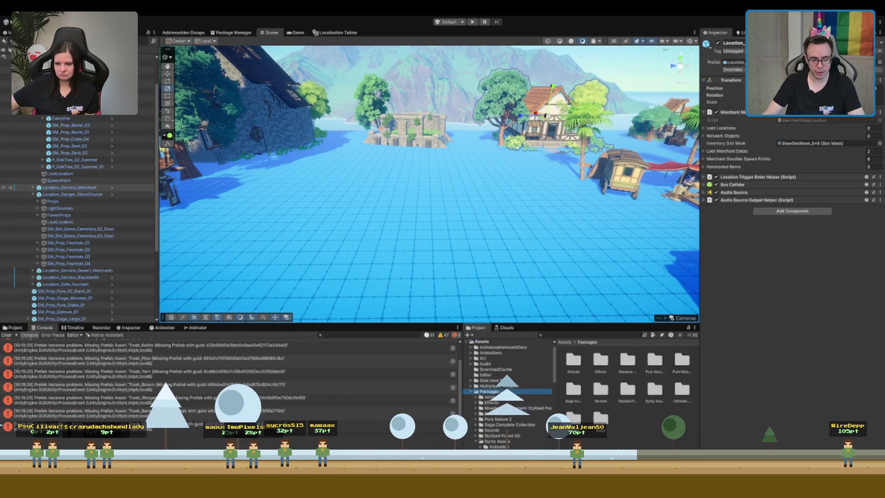
pyautogui.click(505, 435)
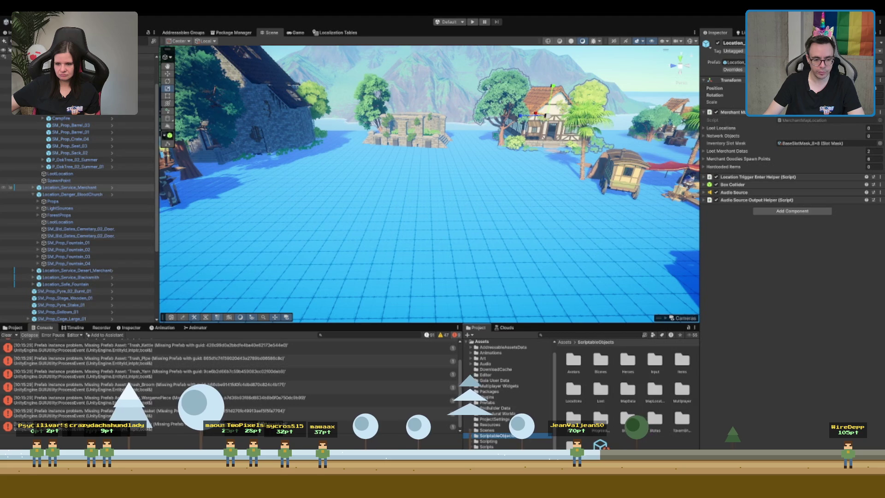
pyautogui.click(487, 430)
pyautogui.click(493, 400)
pyautogui.click(512, 406)
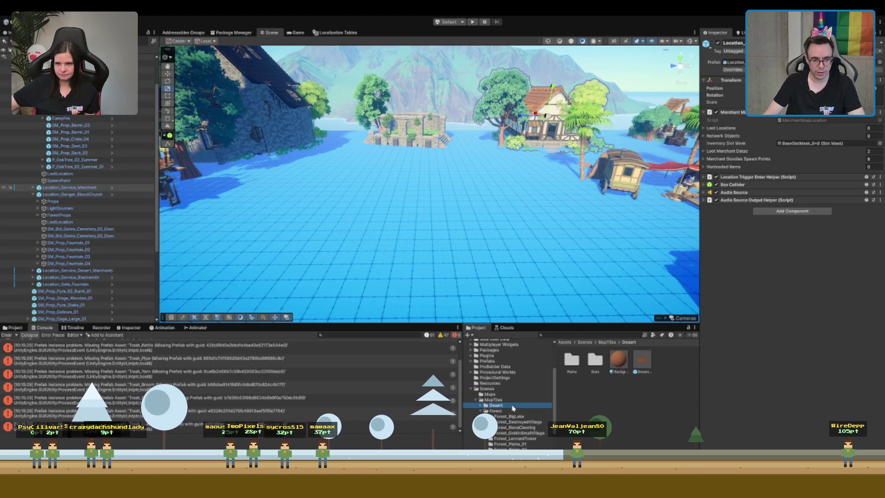
pyautogui.press('Down')
pyautogui.click(513, 406)
pyautogui.press('Left')
pyautogui.press('Left')
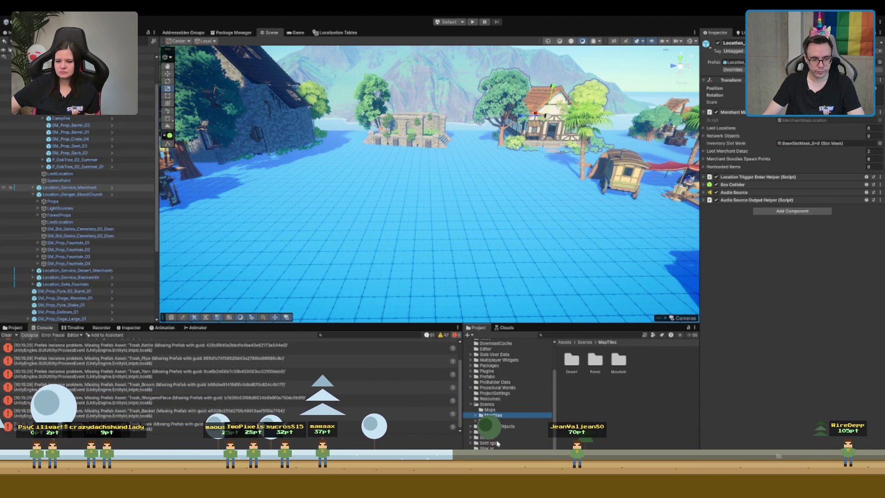
# Clear the console and expand the Synty Assets folder under Packages
pyautogui.click(500, 369)
pyautogui.press('Right')
pyautogui.press('Right')
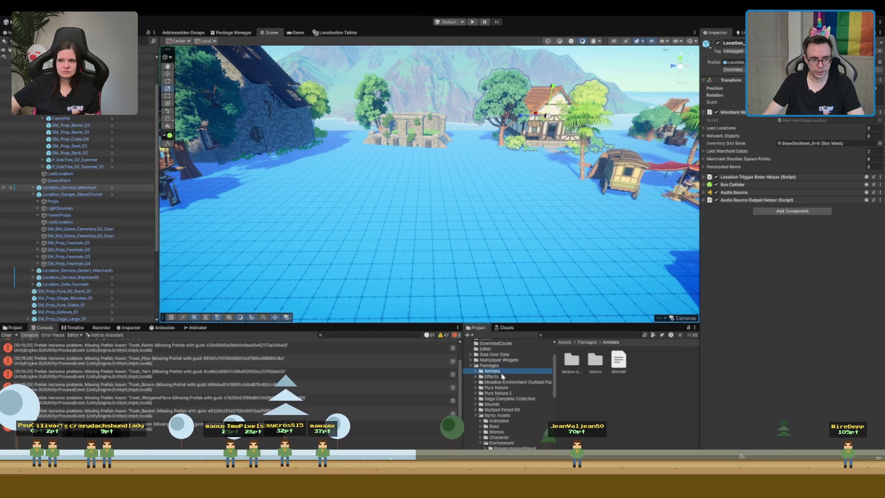
pyautogui.click(7, 336)
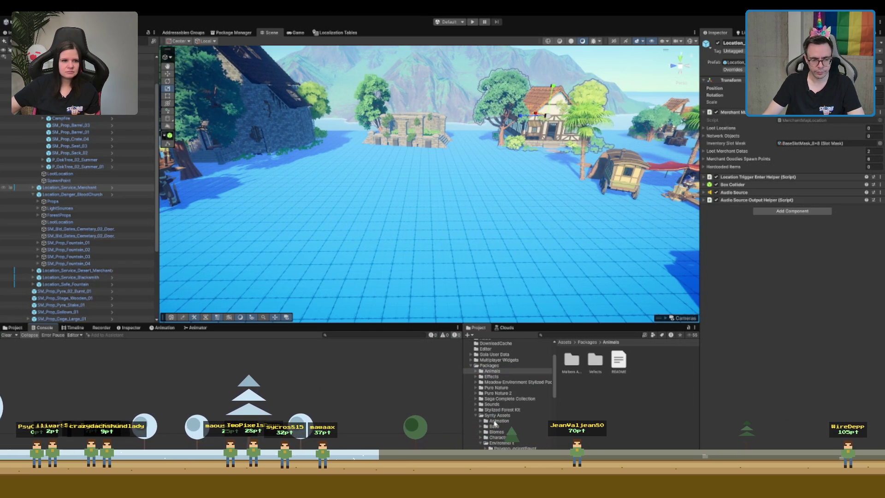
pyautogui.click(500, 415)
pyautogui.press('Left')
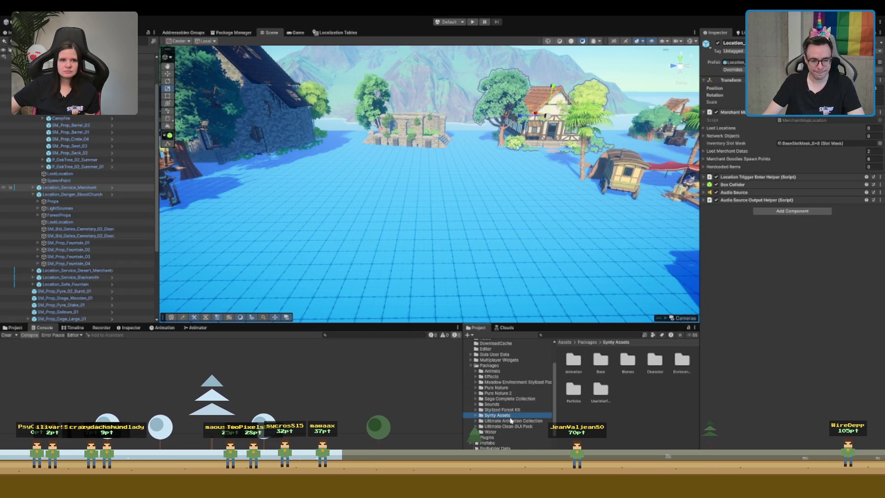
pyautogui.press('Right')
pyautogui.press('Right')
pyautogui.scroll(-3)
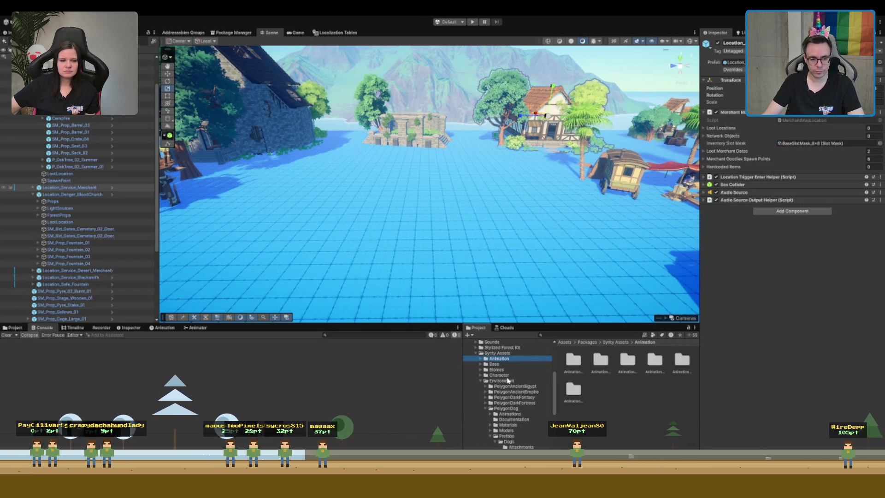
# Go to the PolygonDarkFortress Scenes folder and open the Demo_Buildings scene
pyautogui.click(517, 404)
pyautogui.press('Right')
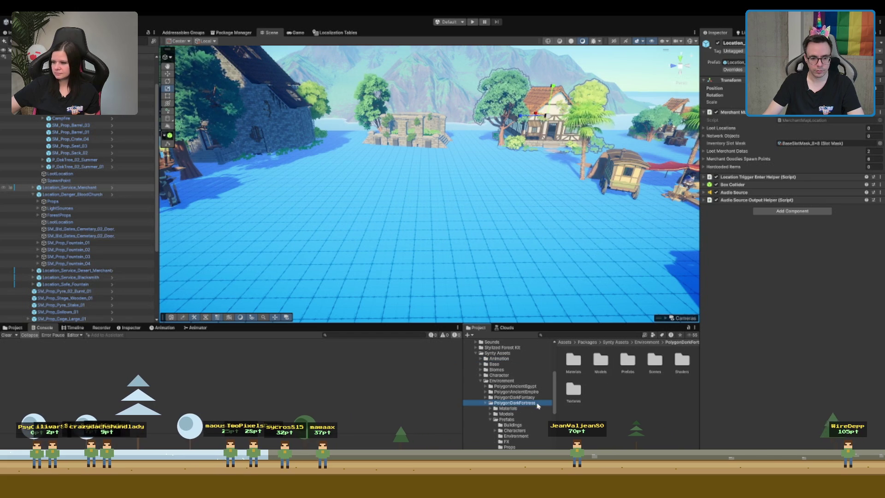
pyautogui.press('Down')
pyautogui.press('Down')
pyautogui.press('Down')
pyautogui.press('Left')
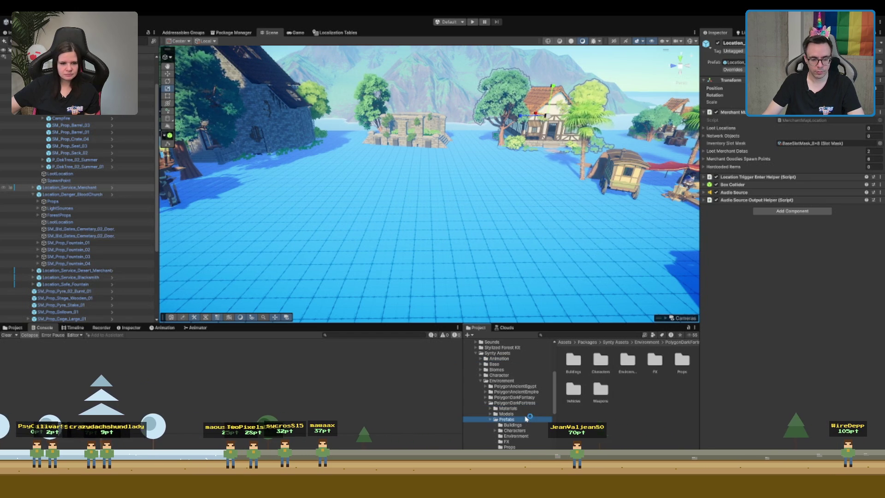
pyautogui.click(528, 424)
pyautogui.click(596, 361)
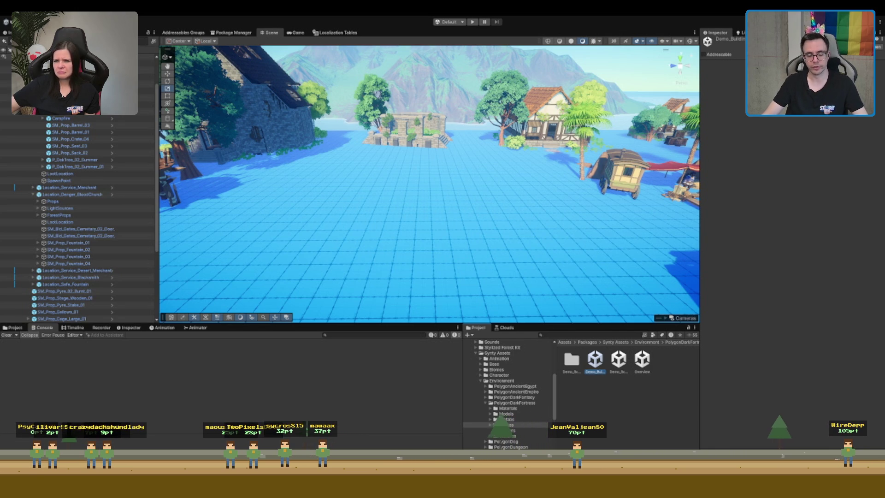
pyautogui.doubleClick(598, 364)
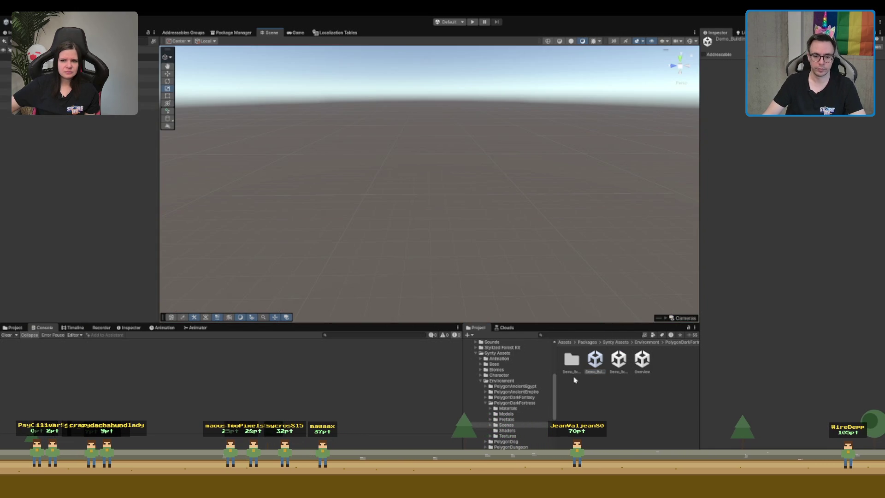
# Inspect the destroyed tower root and its Building child in the Hierarchy, framing the tower
pyautogui.click(70, 98)
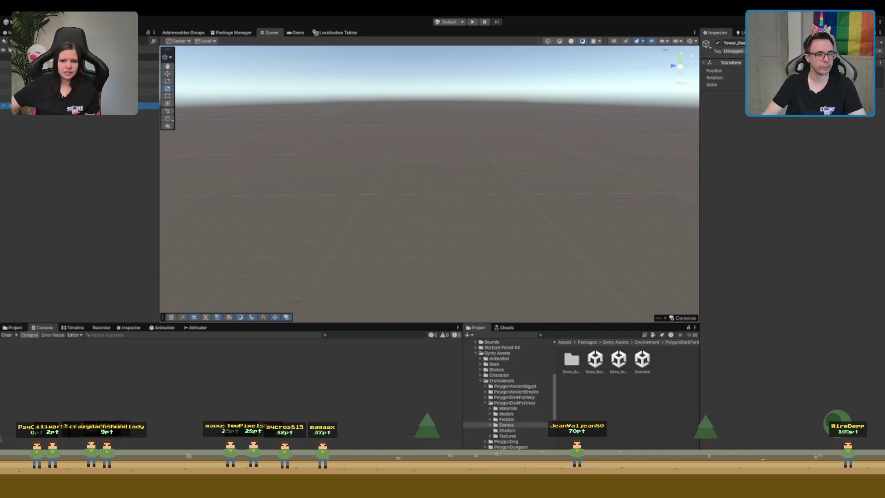
pyautogui.click(70, 106)
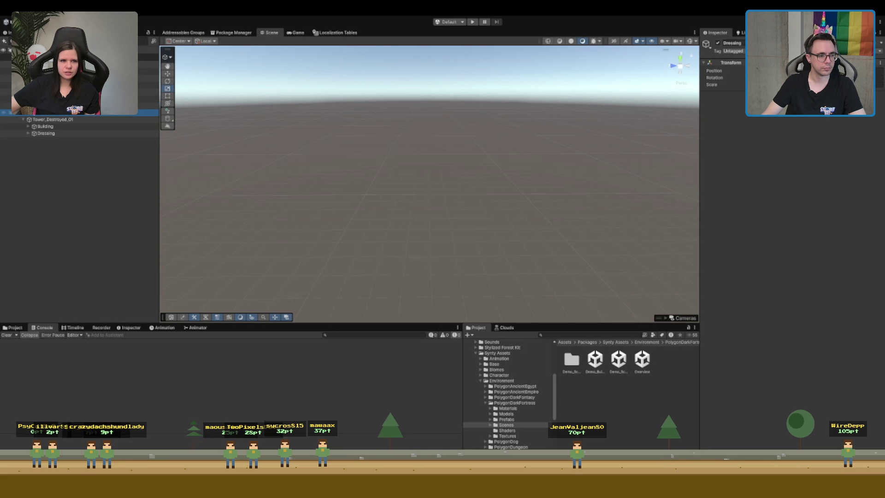
pyautogui.press('Right')
pyautogui.press('Left')
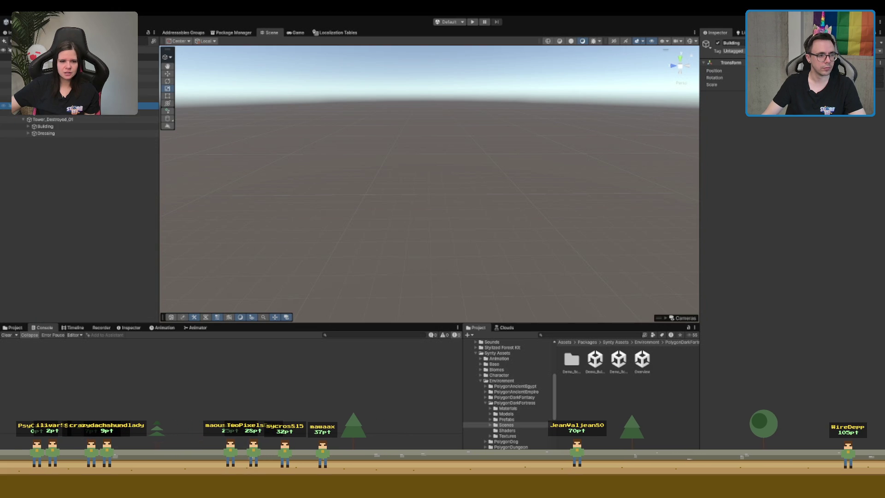
pyautogui.click(147, 99)
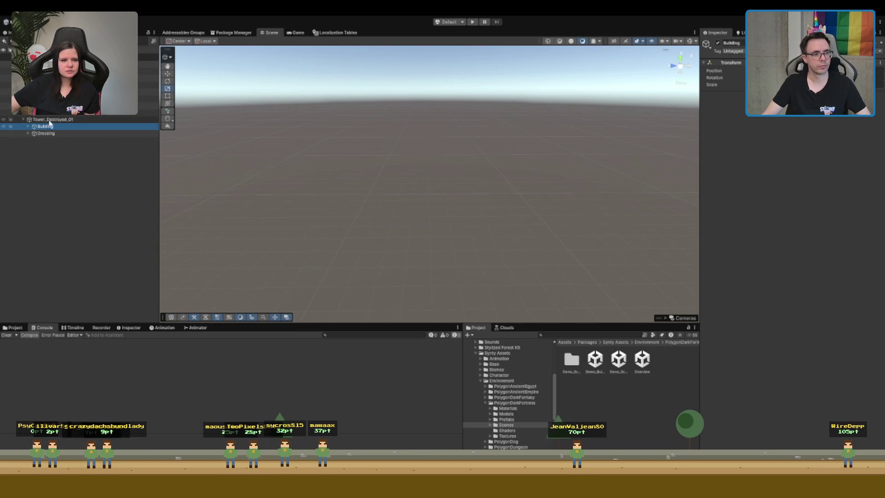
pyautogui.press('f')
pyautogui.click(399, 178)
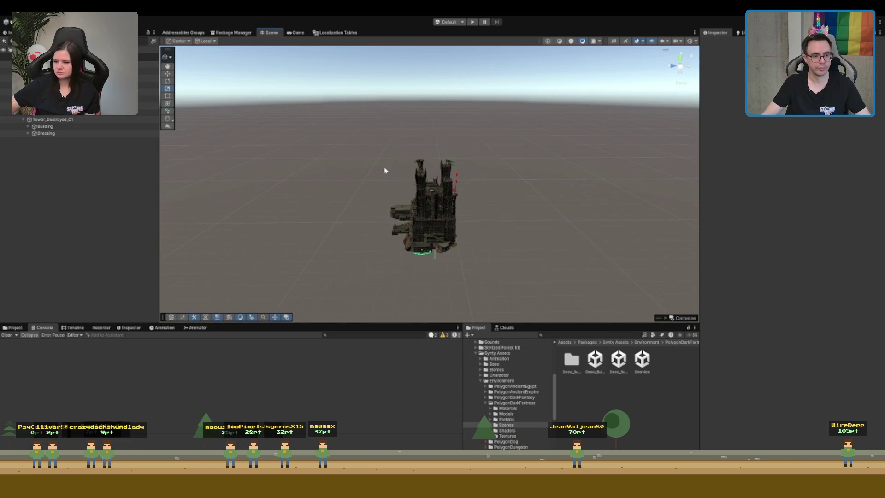
# Select and frame Tower_Destroyed_01, tilting the view close onto it
pyautogui.click(69, 119)
pyautogui.press('f')
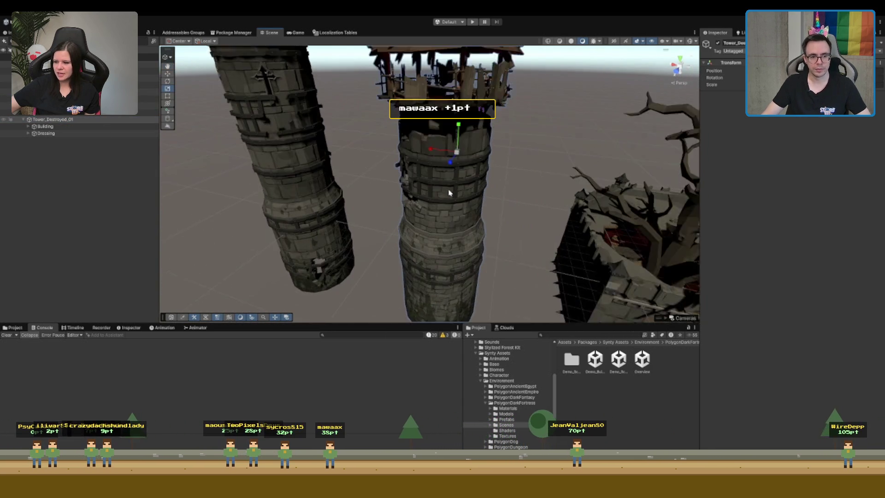
pyautogui.moveTo(460, 208); pyautogui.dragTo(454, 143)
pyautogui.scroll(3)
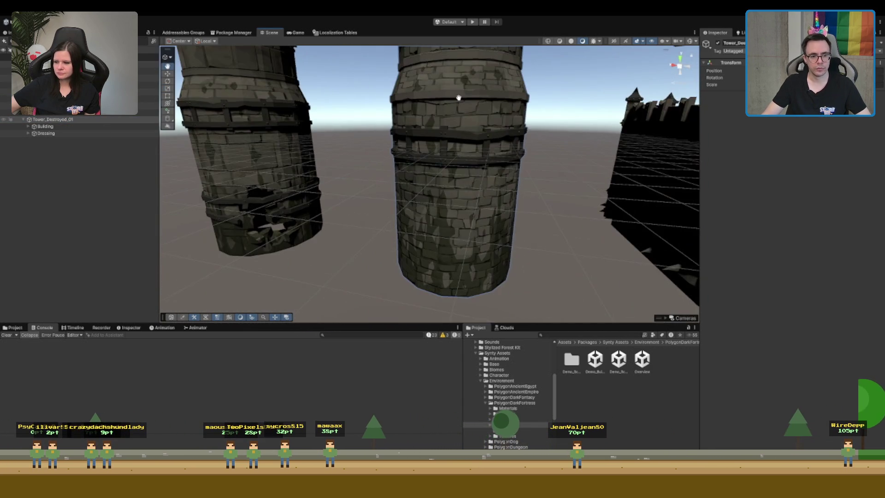
pyautogui.scroll(-3)
pyautogui.moveTo(427, 99); pyautogui.dragTo(429, 129)
# Select the tower's roof, then reselect and frame the whole Tower_Destroyed_01
pyautogui.press('r')
pyautogui.click(428, 128)
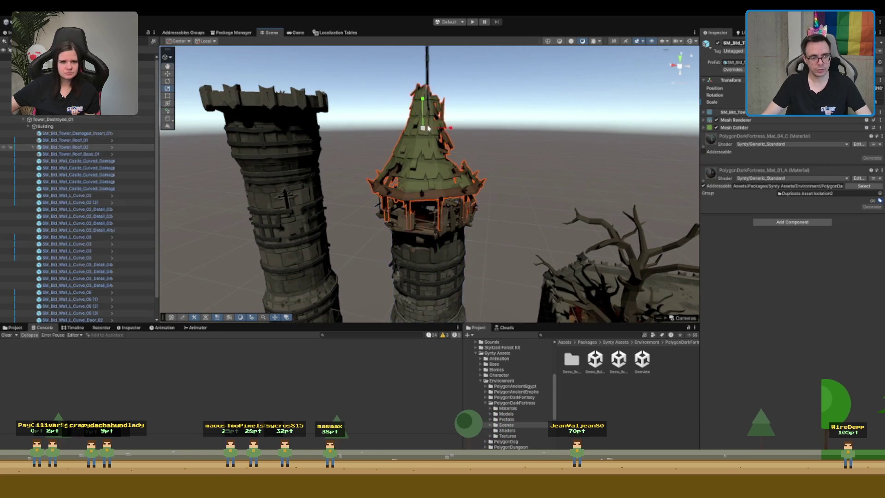
pyautogui.scroll(3)
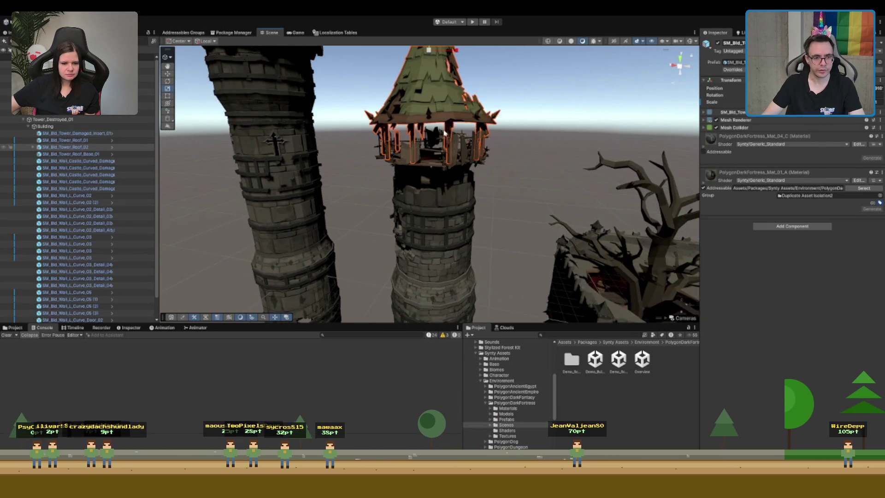
pyautogui.scroll(-3)
pyautogui.scroll(-3)
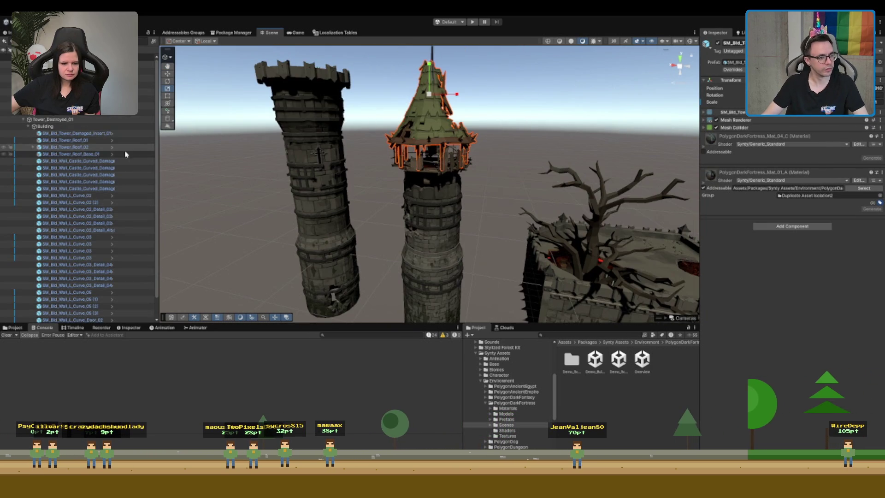
pyautogui.click(53, 119)
pyautogui.press('f')
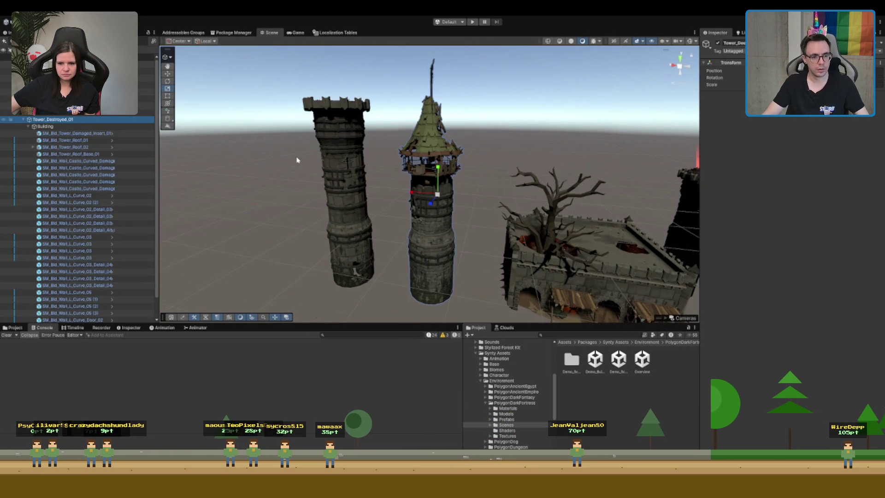
# Return to the project's Assets Scenes folder and open the main map scene
pyautogui.click(649, 424)
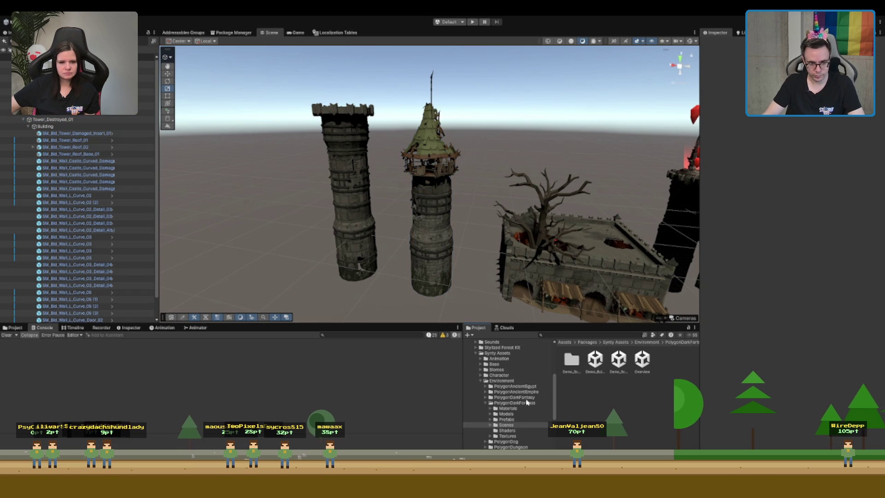
pyautogui.click(519, 397)
pyautogui.click(503, 353)
pyautogui.press('Left')
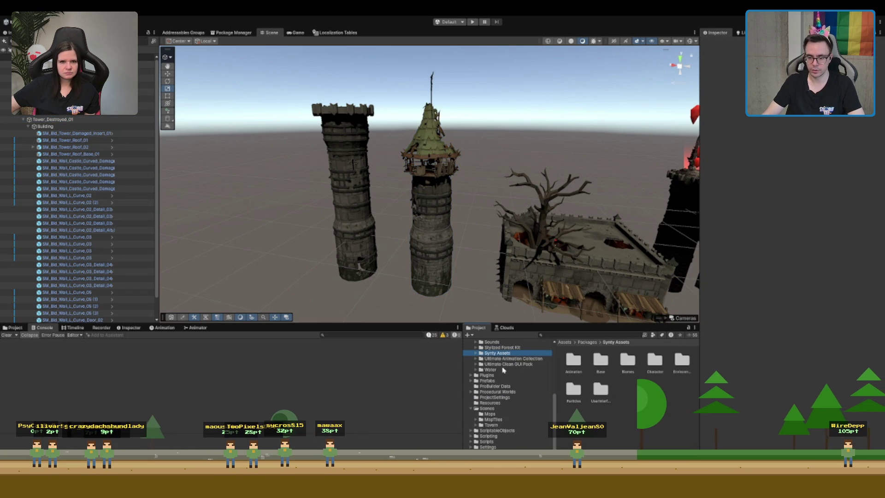
pyautogui.scroll(-3)
pyautogui.click(503, 404)
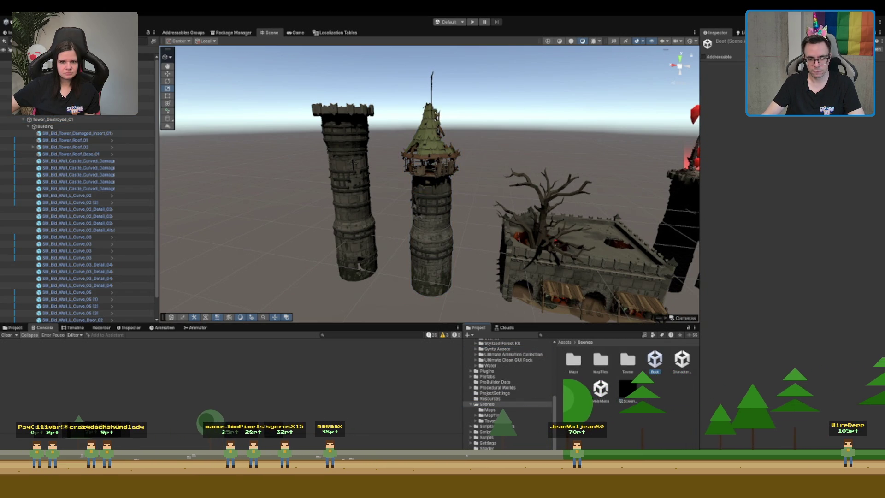
pyautogui.doubleClick(574, 388)
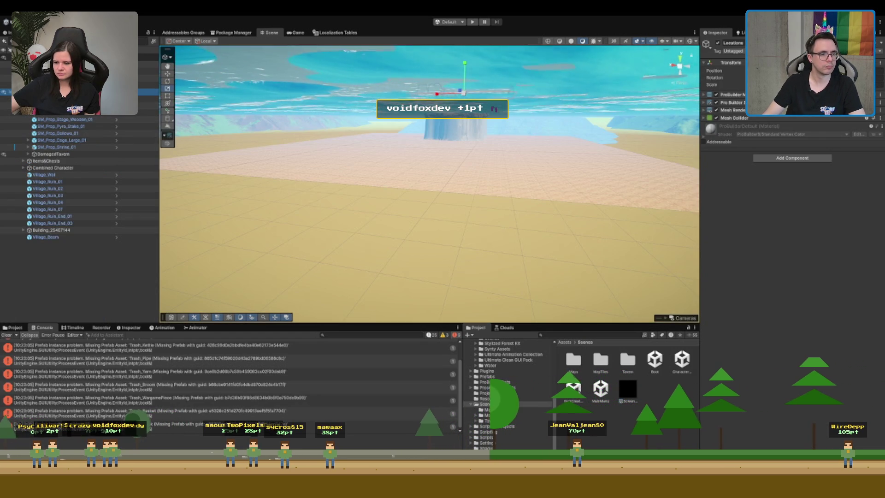
# Clear the Hierarchy search, frame Tower_Destroyed_01 and raise it above the water
pyautogui.scroll(-3)
pyautogui.scroll(3)
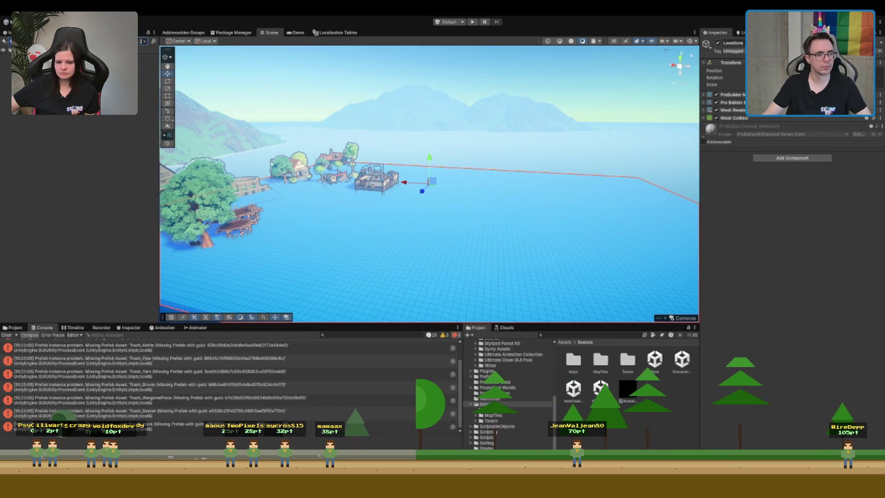
pyautogui.click(143, 41)
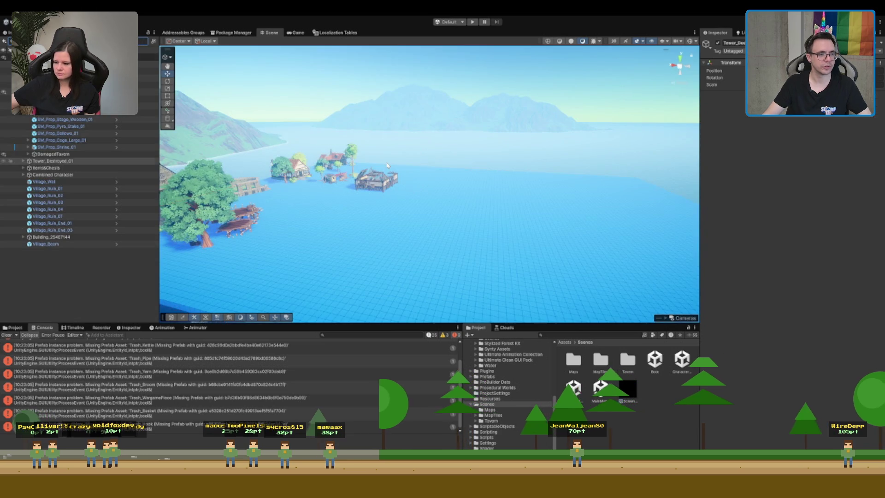
pyautogui.moveTo(350, 194); pyautogui.dragTo(541, 356)
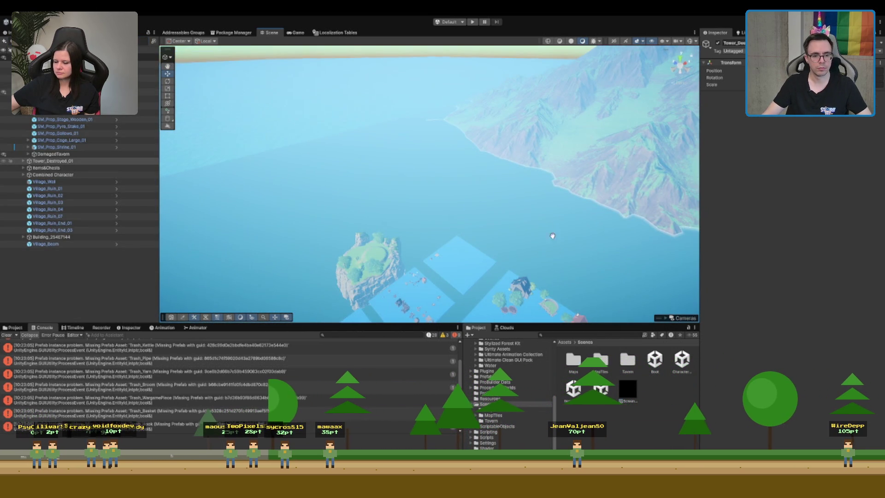
pyautogui.press('f')
pyautogui.moveTo(457, 237); pyautogui.dragTo(429, 159)
pyautogui.press('f')
pyautogui.click(425, 159)
# Select SM_Bld_Wall_L_Curve_04, frame it and slide it over the tower window
pyautogui.click(425, 159)
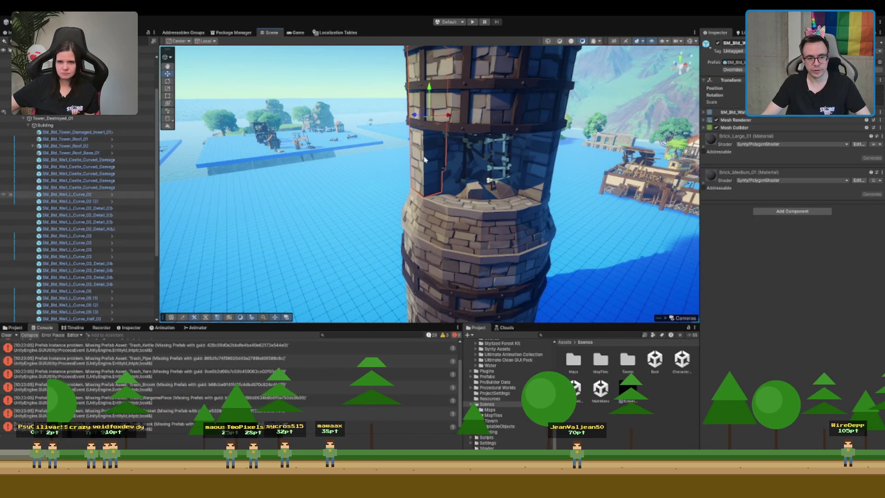
pyautogui.click(444, 169)
pyautogui.press('f')
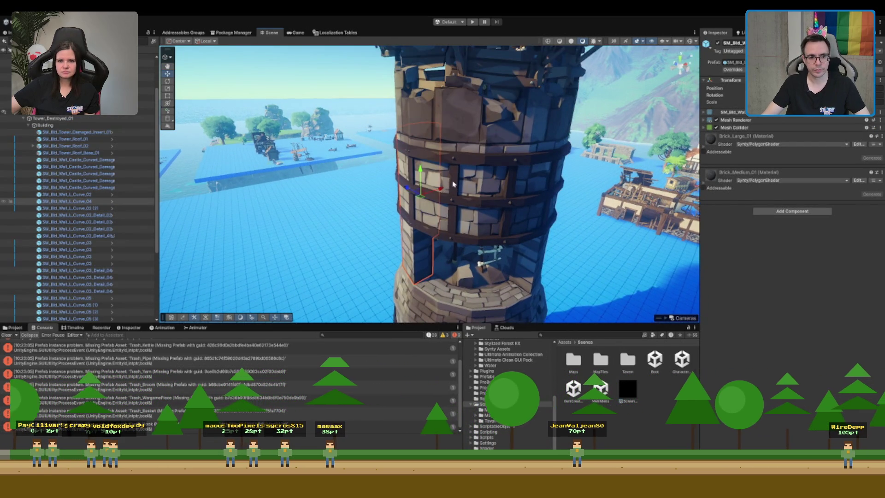
pyautogui.click(483, 153)
pyautogui.moveTo(481, 154); pyautogui.dragTo(475, 169)
pyautogui.click(474, 170)
pyautogui.press('e')
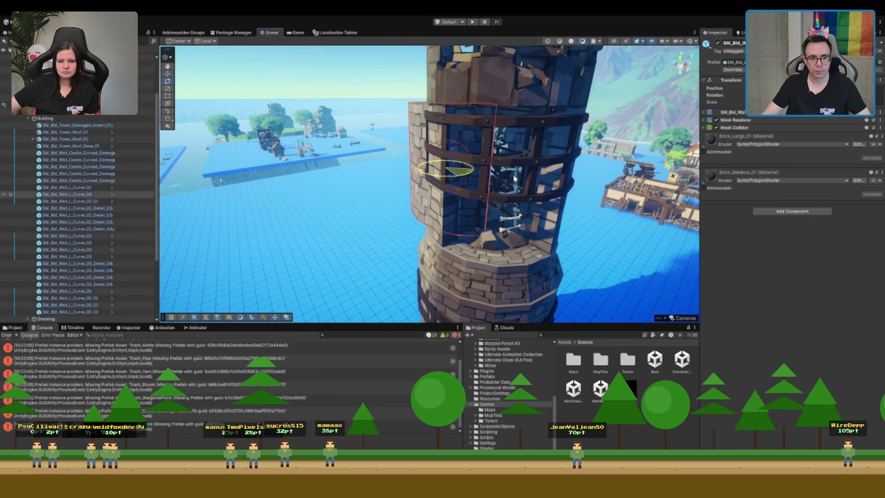
pyautogui.moveTo(443, 169); pyautogui.dragTo(499, 191)
# Delete the curved wall piece, then undo to restore it
pyautogui.press('e')
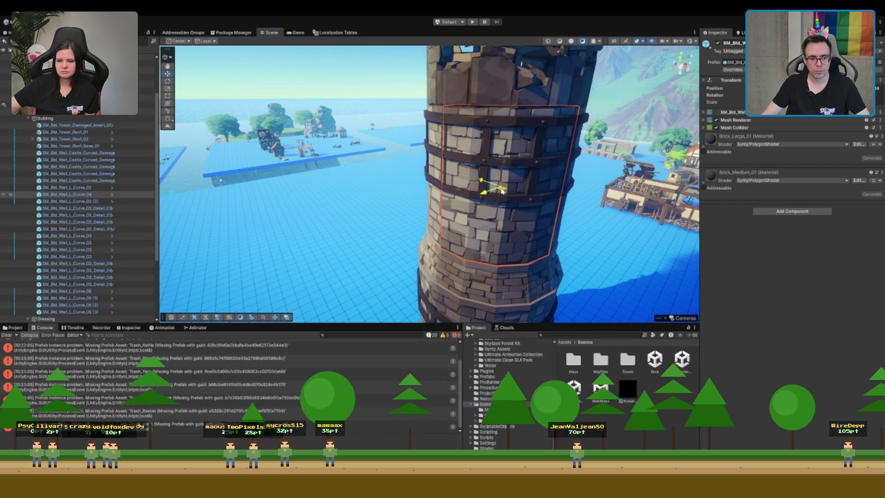
pyautogui.moveTo(497, 265); pyautogui.dragTo(503, 220)
pyautogui.press('Delete')
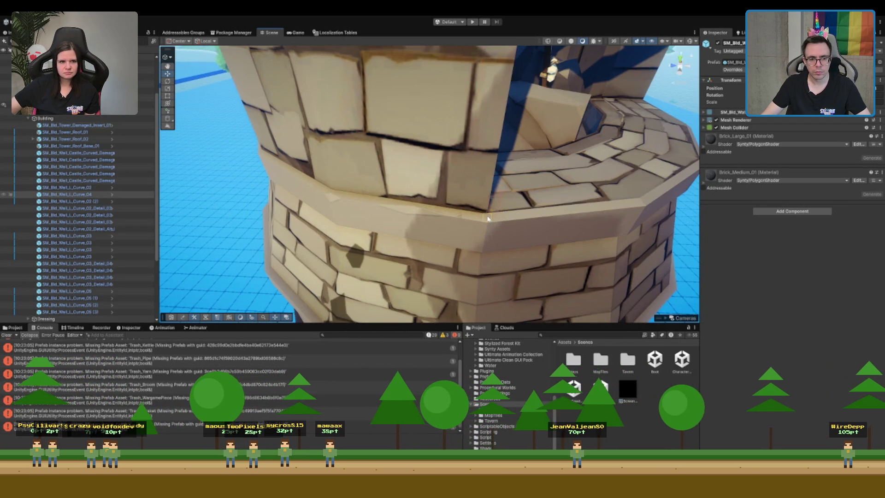
pyautogui.hotkey('ctrl', 'z')
pyautogui.moveTo(553, 187); pyautogui.dragTo(429, 242)
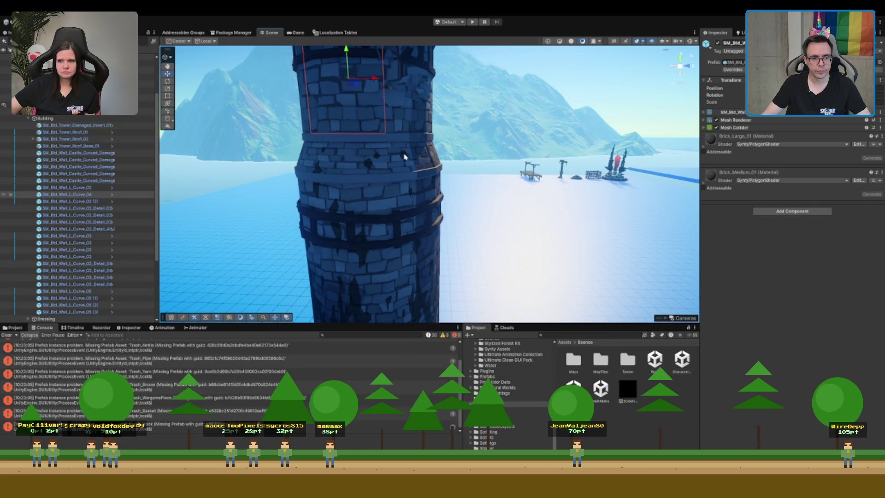
# Select another tower wall segment, frame it and pan across the tower
pyautogui.click(405, 157)
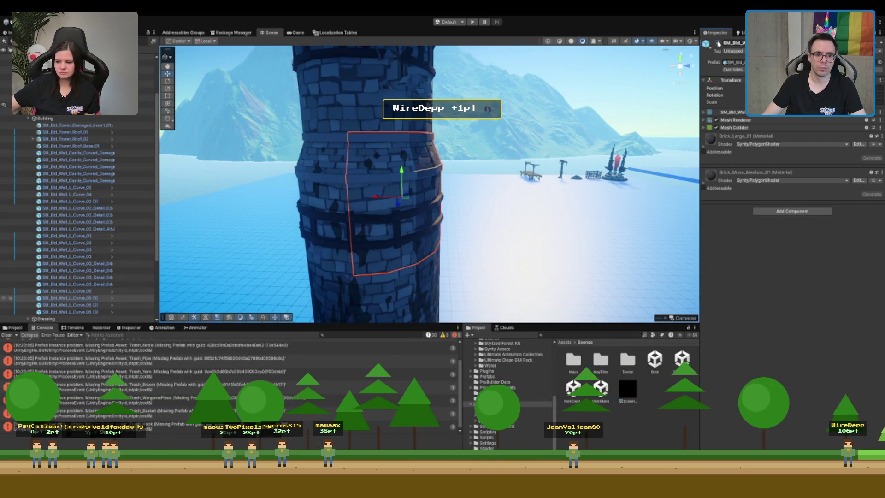
pyautogui.scroll(-3)
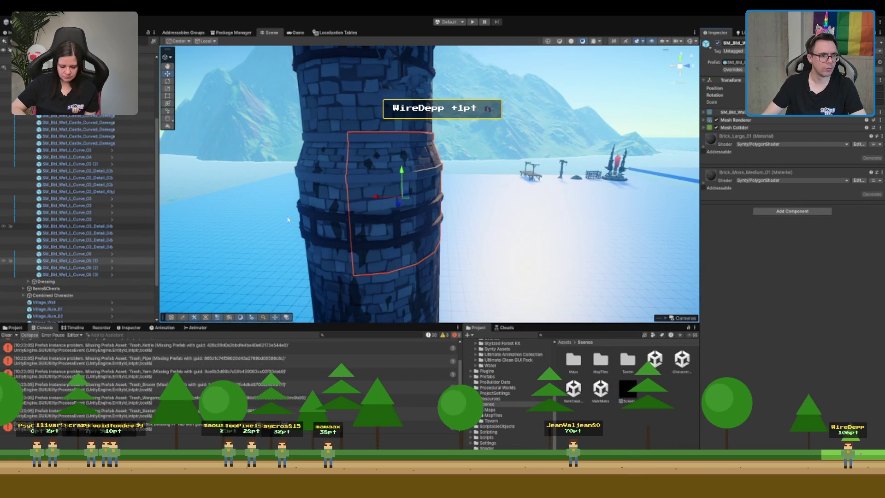
pyautogui.scroll(3)
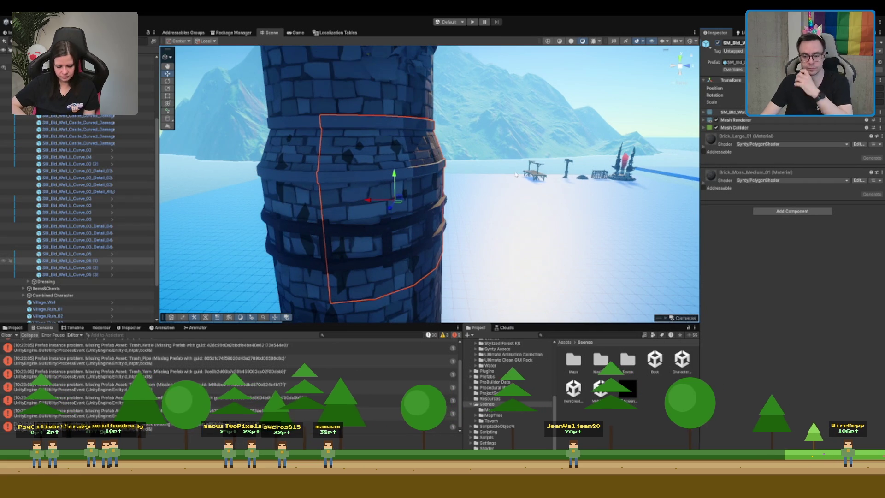
pyautogui.press('f')
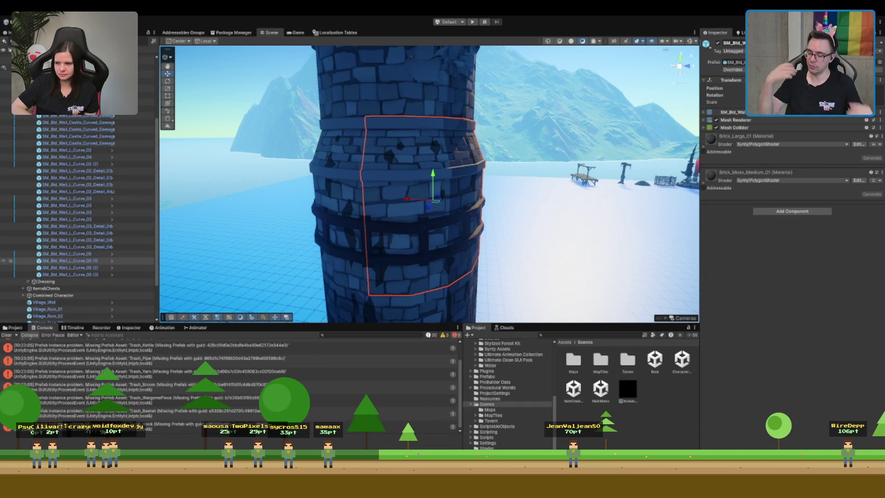
pyautogui.scroll(3)
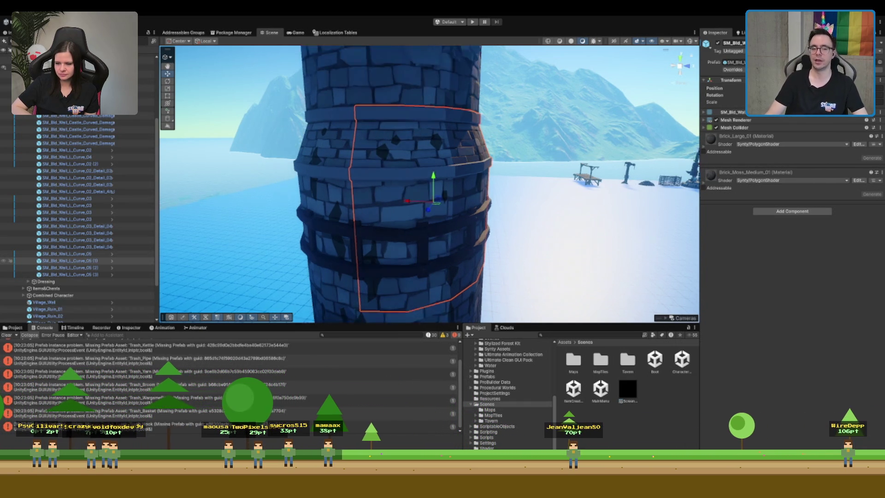
pyautogui.scroll(3)
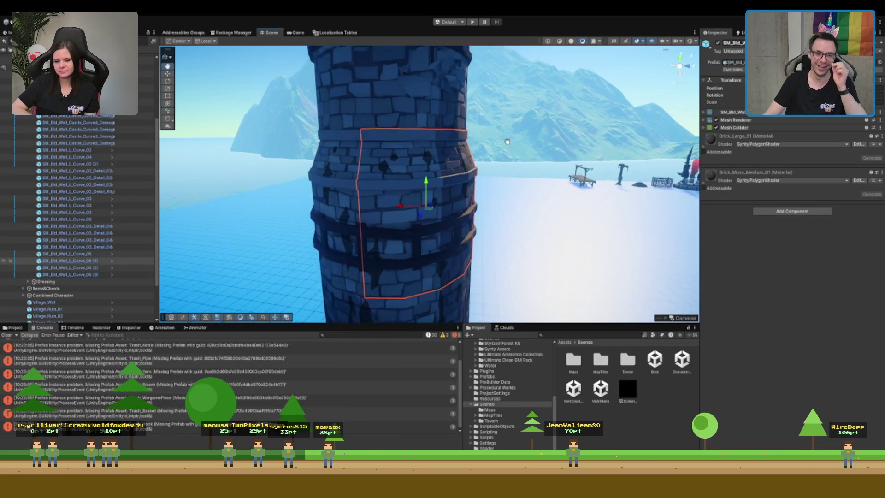
pyautogui.moveTo(503, 164); pyautogui.dragTo(453, 145)
pyautogui.scroll(3)
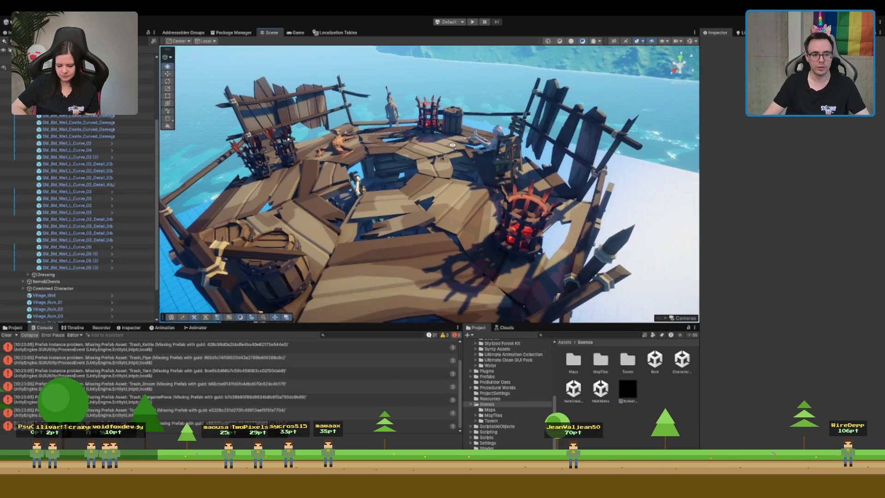
pyautogui.click(291, 157)
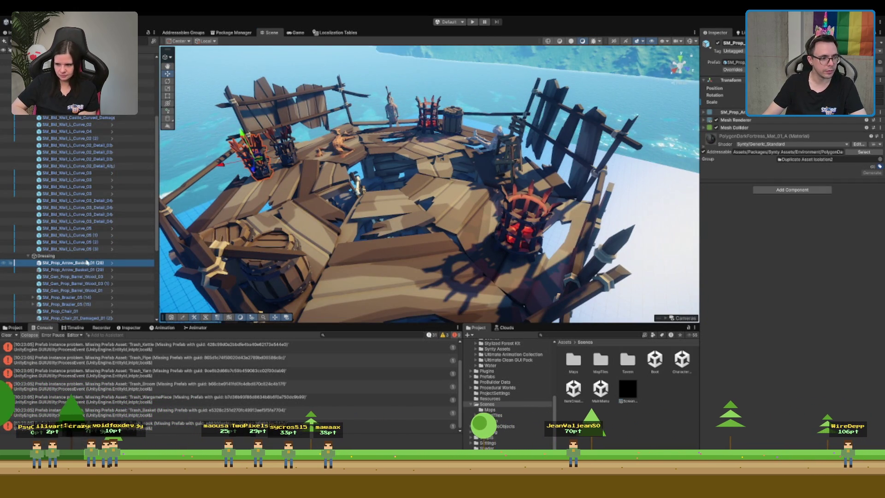
pyautogui.scroll(3)
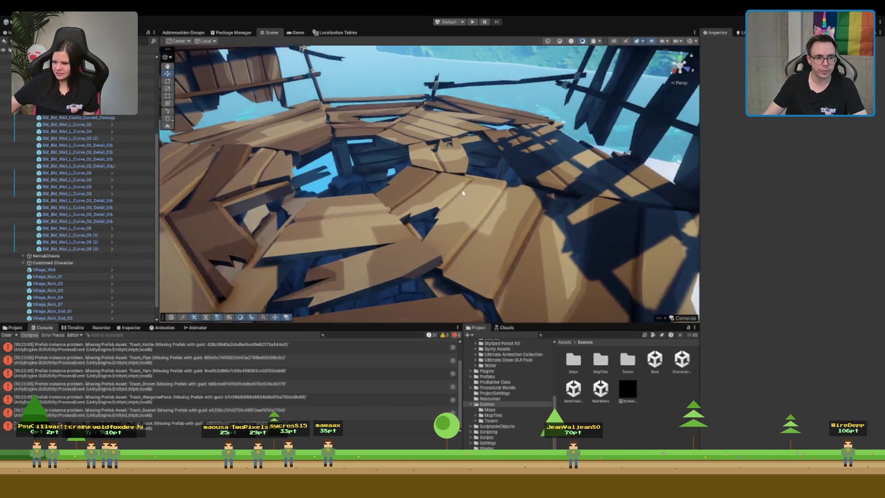
pyautogui.scroll(3)
pyautogui.moveTo(510, 206); pyautogui.dragTo(453, 192)
pyautogui.click(443, 216)
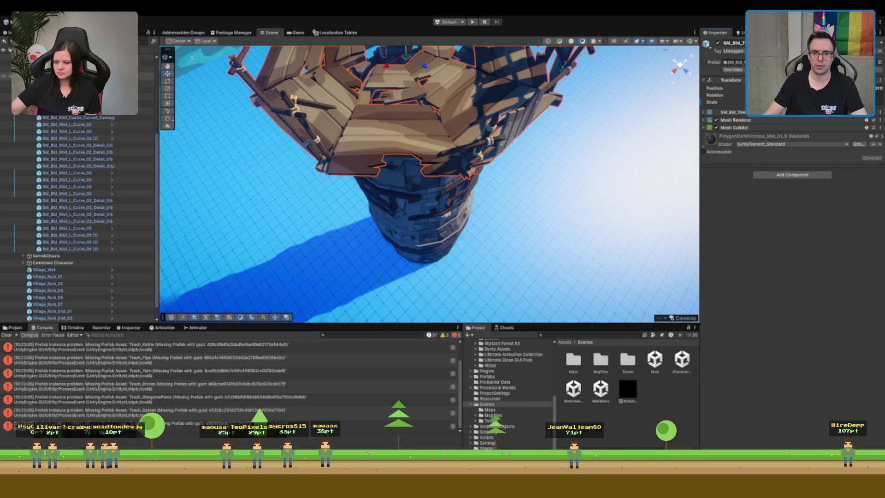
# Search the Project window for the scaffolding prefabs
pyautogui.click(862, 62)
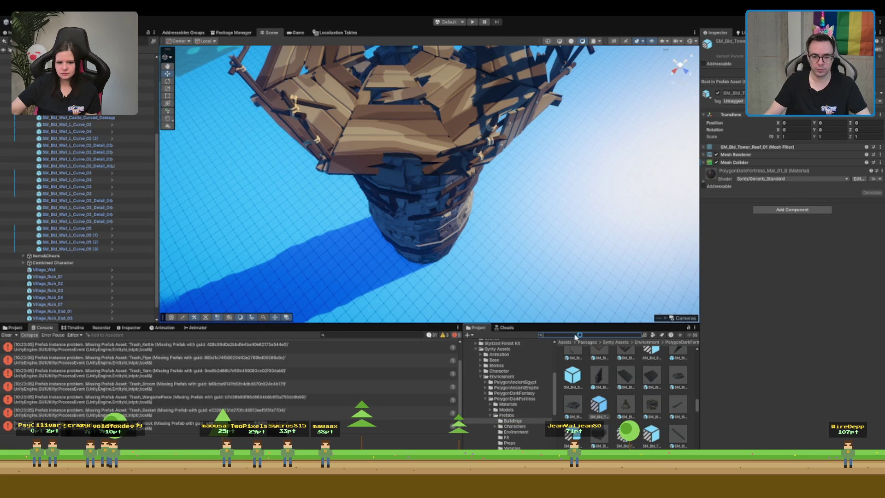
pyautogui.scroll(-3)
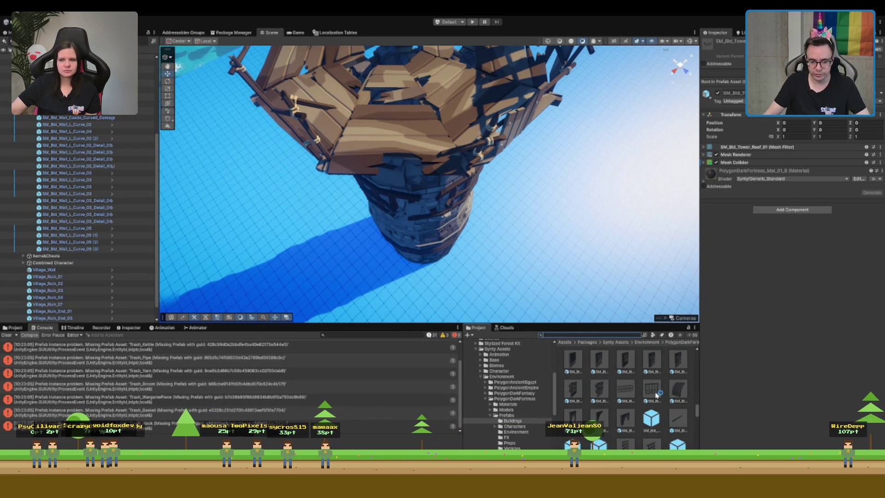
pyautogui.scroll(-3)
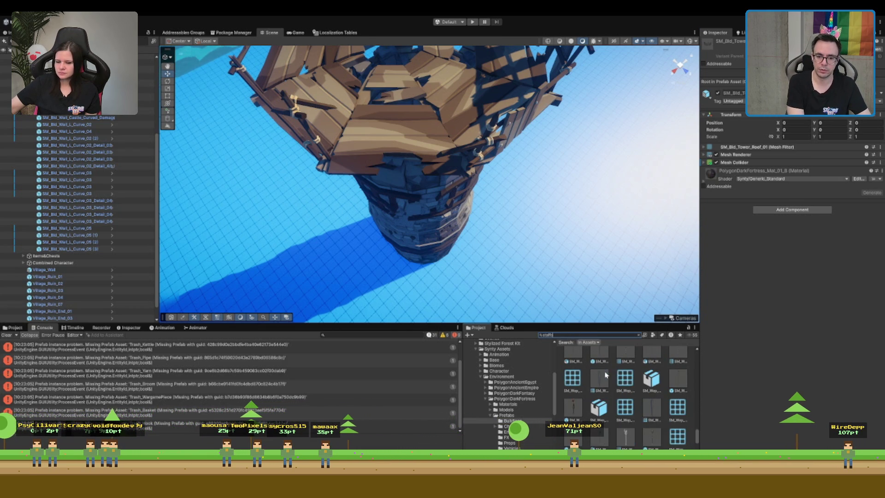
pyautogui.write('i')
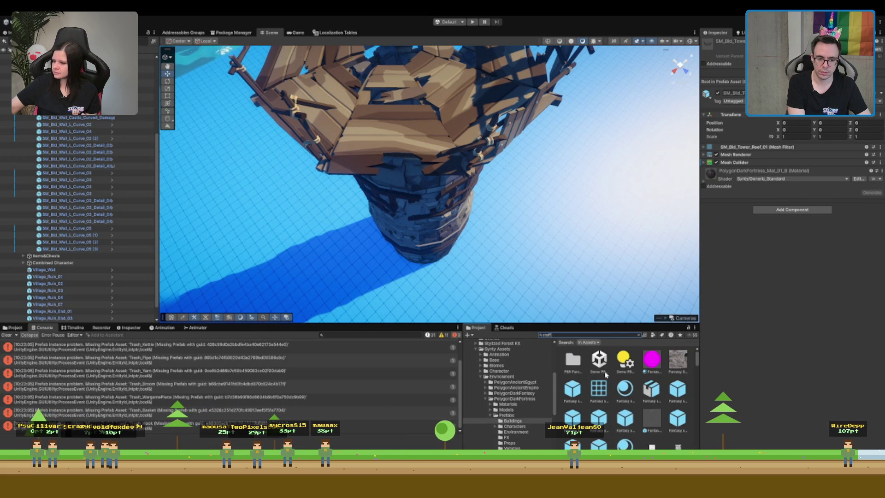
pyautogui.write('ff')
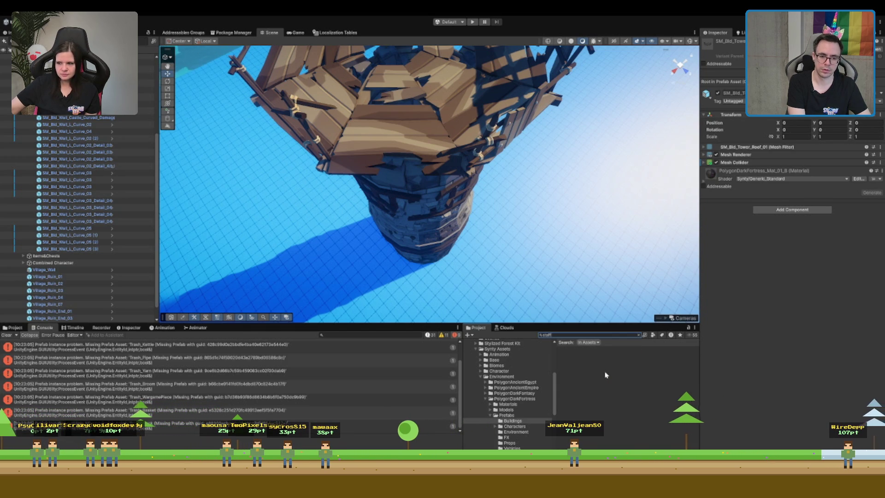
pyautogui.scroll(-3)
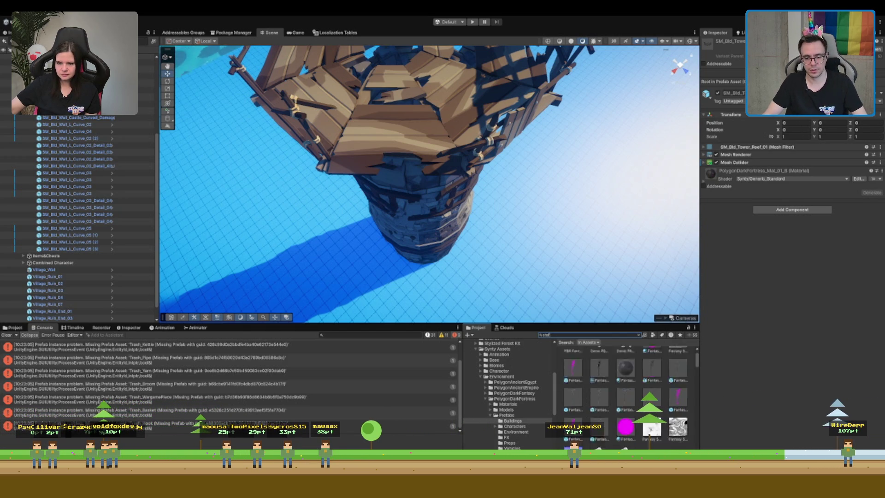
pyautogui.moveTo(535, 239); pyautogui.dragTo(548, 180)
pyautogui.click(626, 333)
pyautogui.write('f')
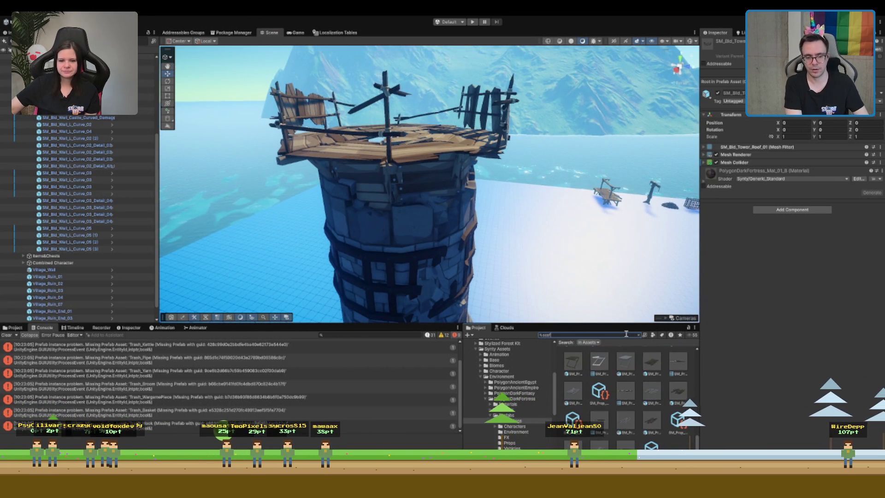
# Drag SM_Prop_Scaffolding_Planks_01 and SM_Prop_Scaffolding_07 into the scene beside the tower
pyautogui.click(573, 362)
pyautogui.click(652, 362)
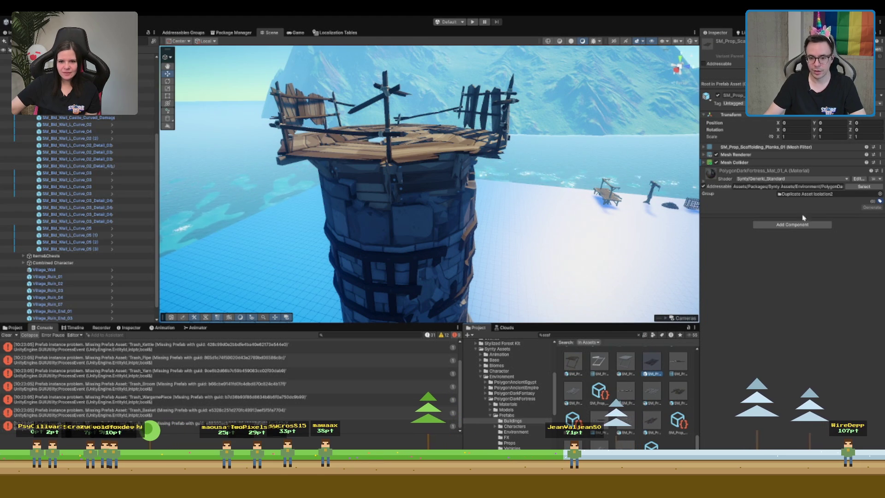
pyautogui.moveTo(654, 362); pyautogui.dragTo(573, 290)
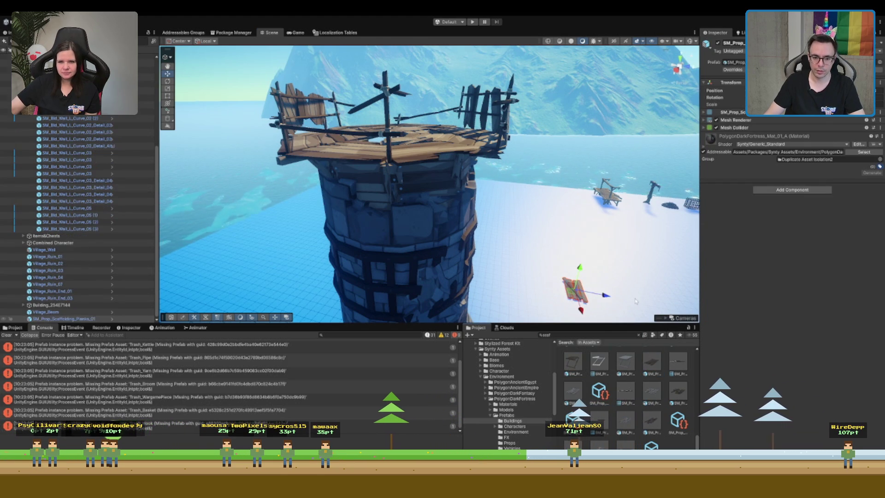
pyautogui.scroll(3)
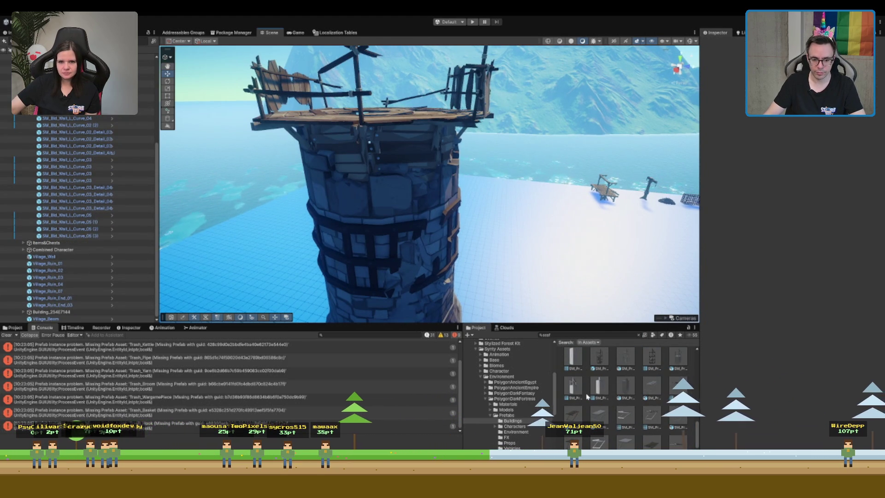
pyautogui.hotkey('ctrl', 'y')
pyautogui.moveTo(575, 414); pyautogui.dragTo(479, 267)
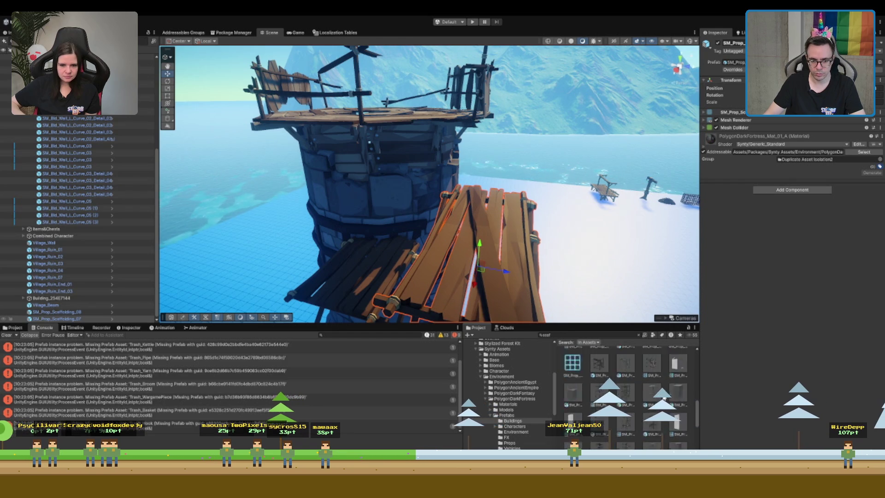
pyautogui.scroll(3)
pyautogui.moveTo(473, 152); pyautogui.dragTo(476, 145)
pyautogui.scroll(-3)
# Rotate and move the planks against the tower side, then show collider wireframes with Gizmos
pyautogui.press('e')
pyautogui.press('w')
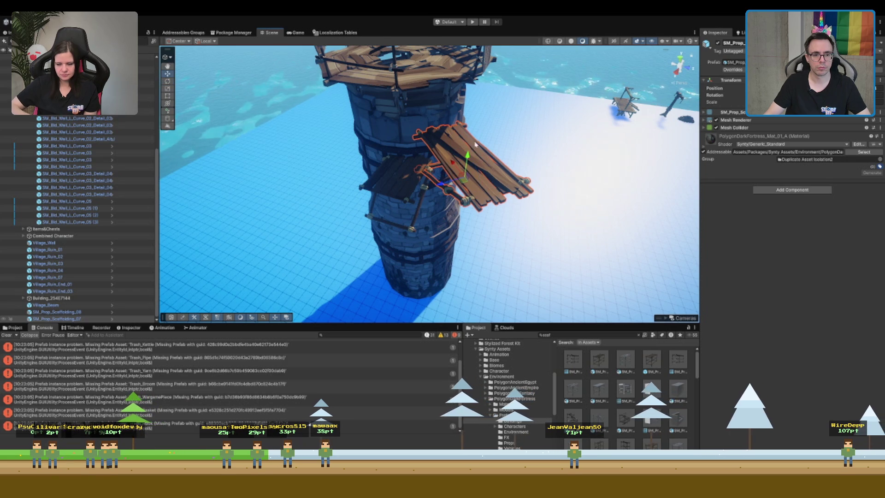
pyautogui.moveTo(465, 178); pyautogui.dragTo(407, 125)
pyautogui.moveTo(361, 142); pyautogui.dragTo(580, 275)
pyautogui.click(506, 159)
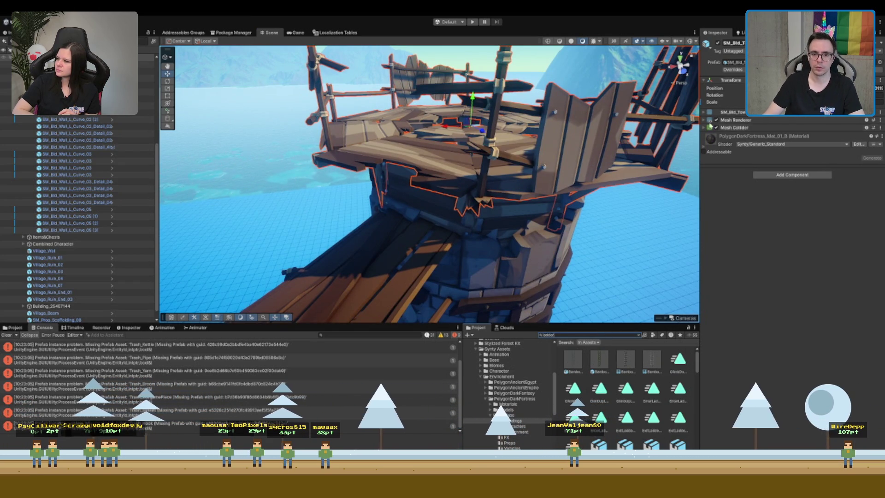
pyautogui.click(690, 42)
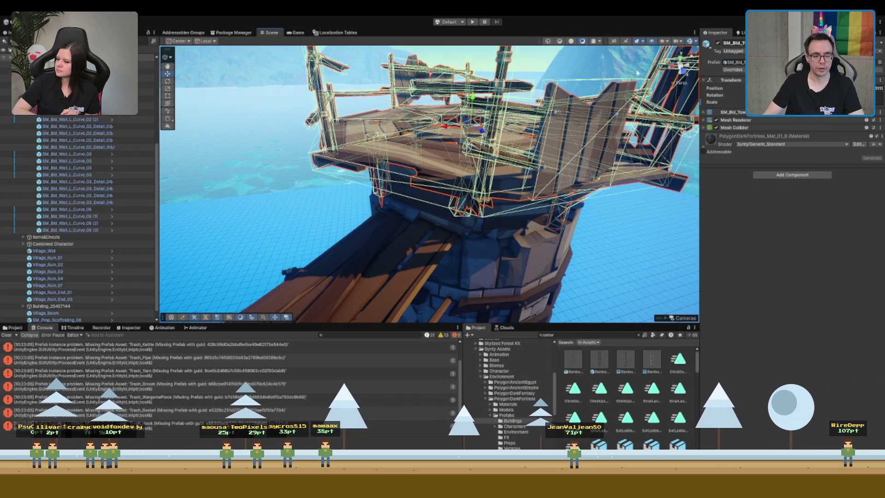
pyautogui.scroll(3)
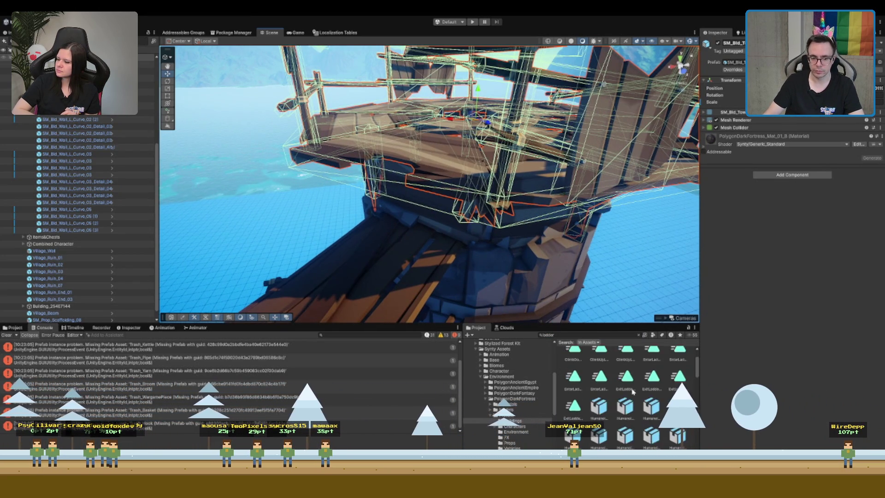
pyautogui.click(604, 364)
pyautogui.moveTo(587, 360); pyautogui.dragTo(368, 268)
pyautogui.scroll(-3)
pyautogui.scroll(-3)
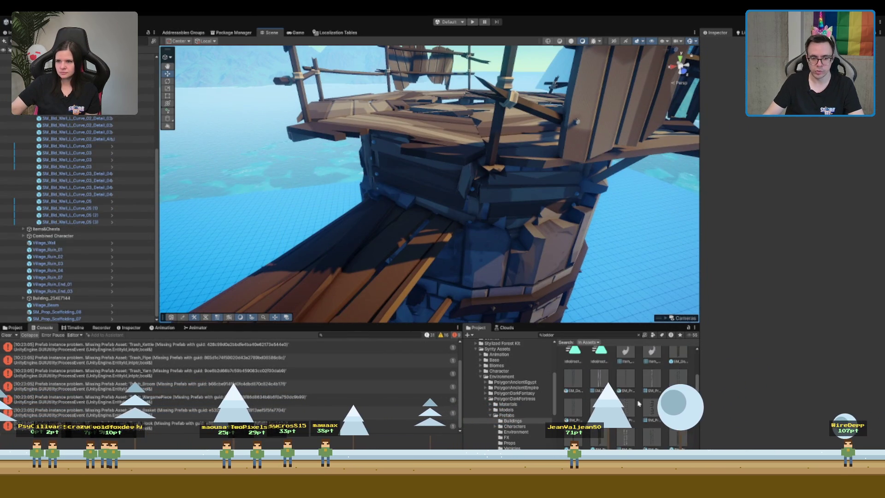
pyautogui.click(684, 362)
pyautogui.scroll(-3)
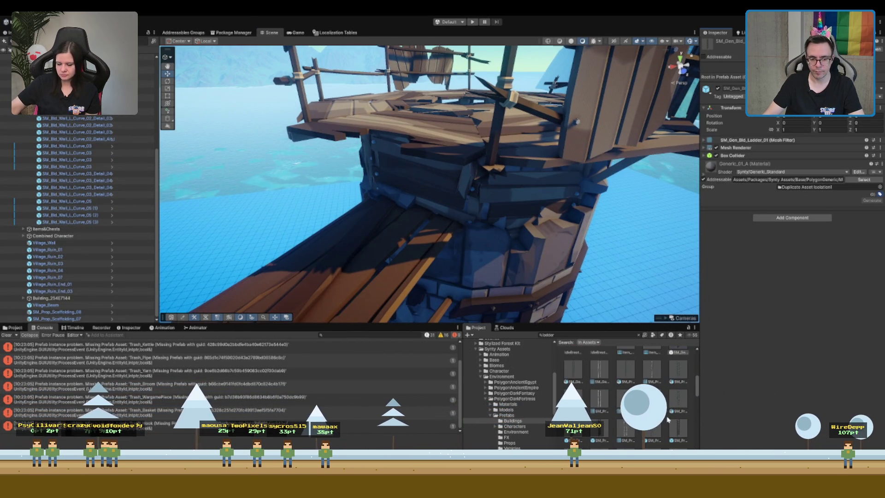
pyautogui.click(604, 436)
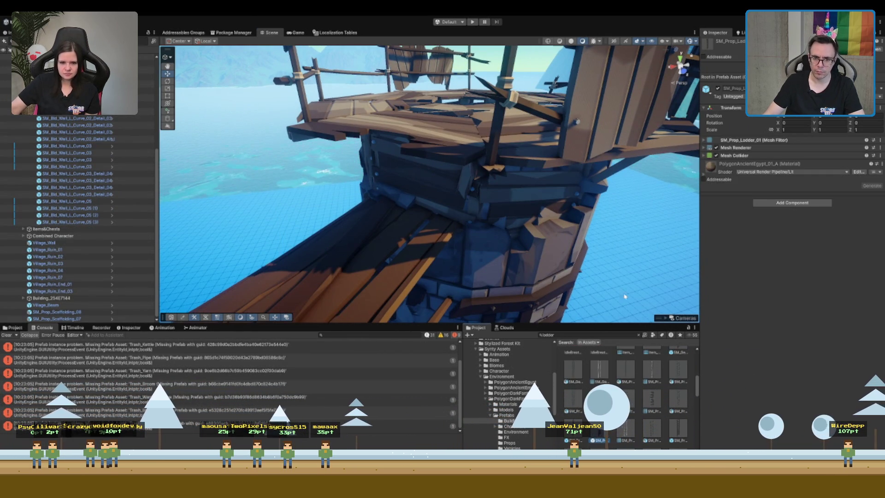
pyautogui.scroll(-3)
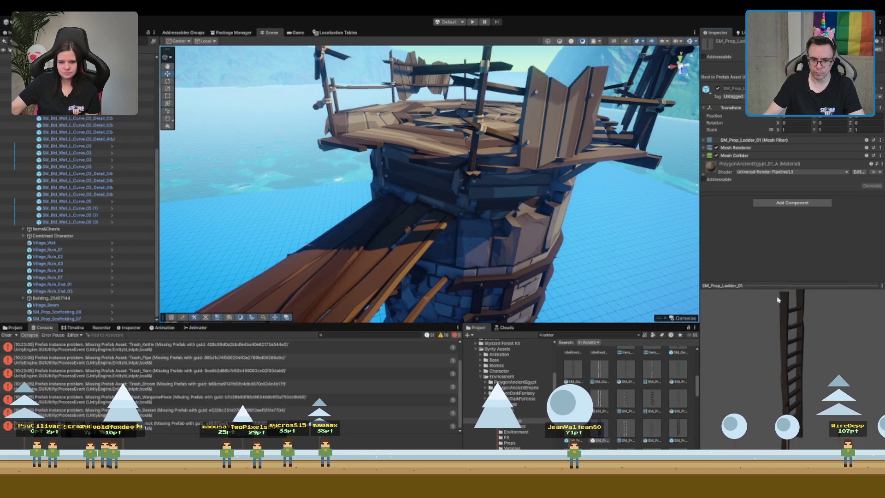
pyautogui.moveTo(799, 370); pyautogui.dragTo(748, 373)
pyautogui.moveTo(374, 233); pyautogui.dragTo(374, 234)
pyautogui.scroll(-3)
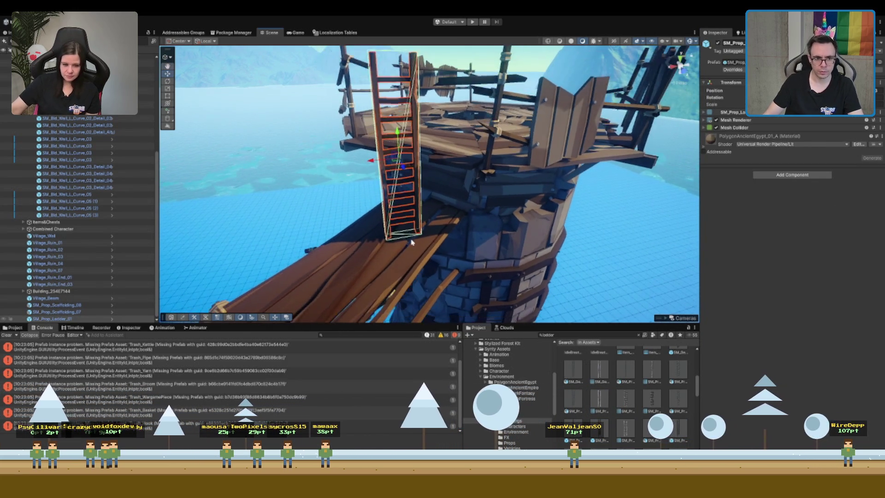
pyautogui.press('Delete')
pyautogui.scroll(-3)
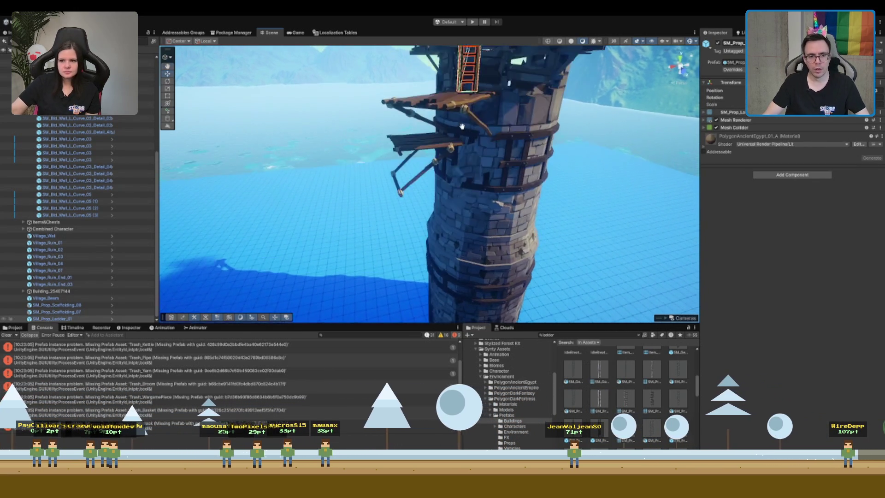
pyautogui.scroll(3)
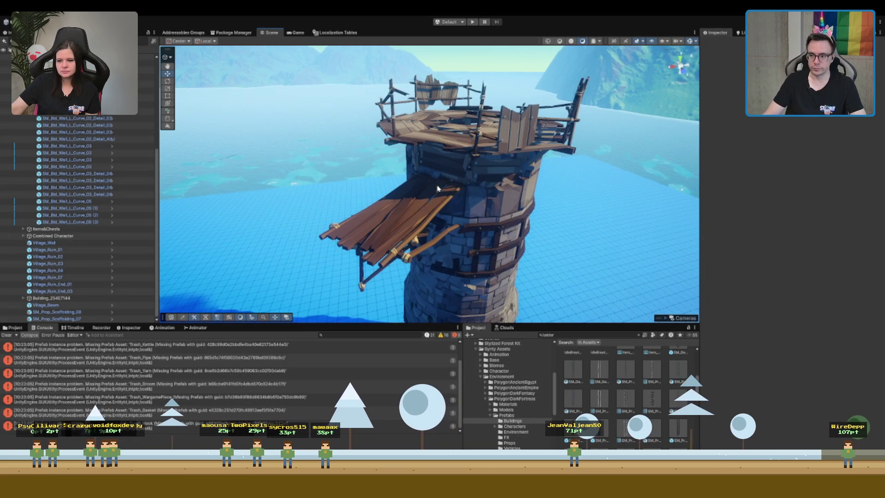
pyautogui.click(682, 427)
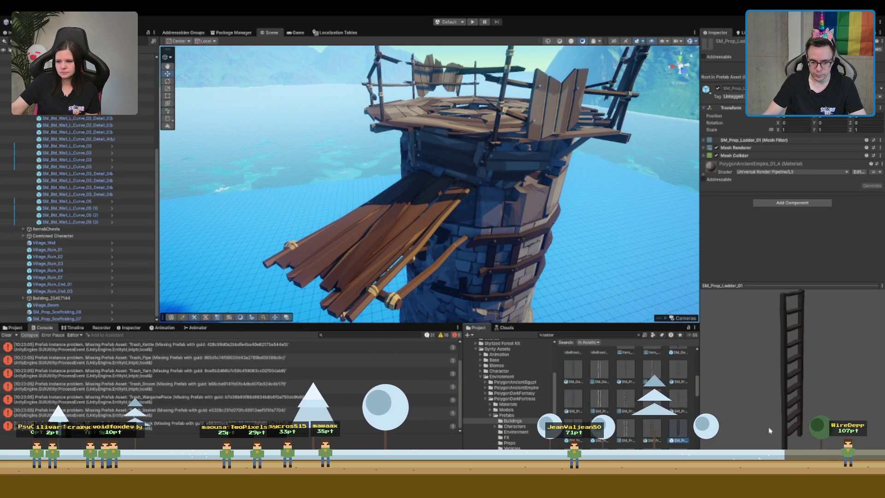
pyautogui.moveTo(599, 385); pyautogui.dragTo(677, 444)
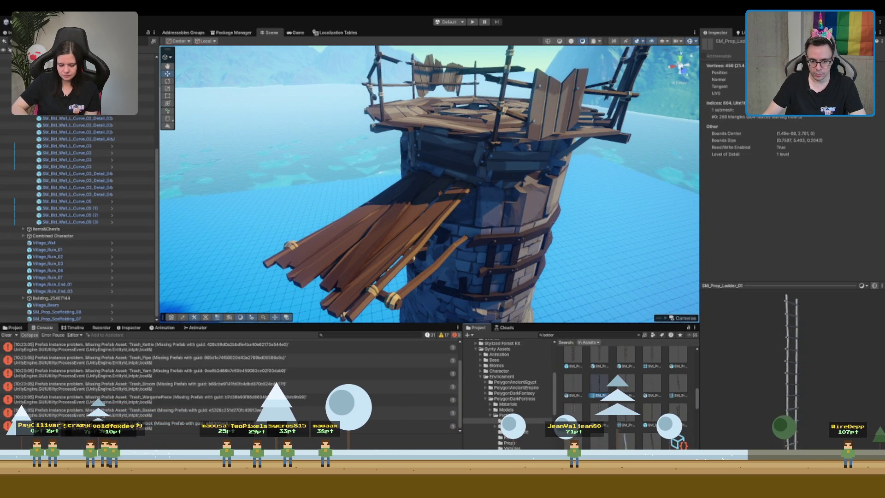
pyautogui.click(678, 417)
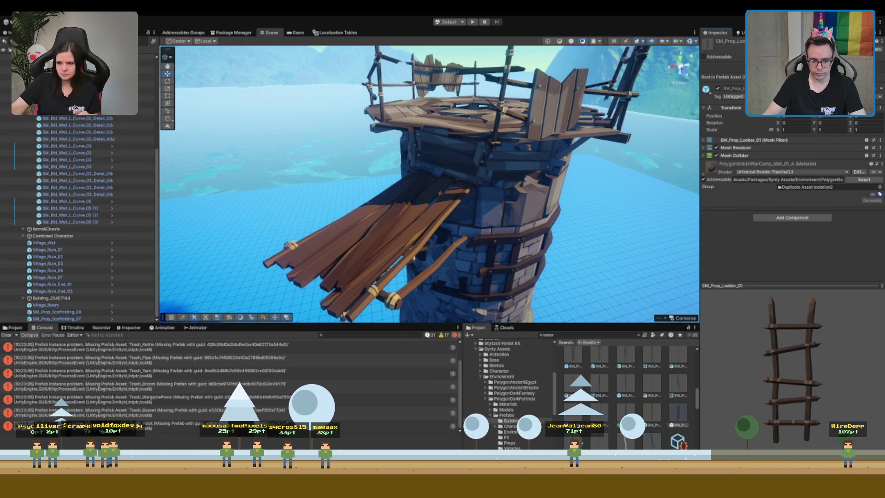
pyautogui.click(582, 443)
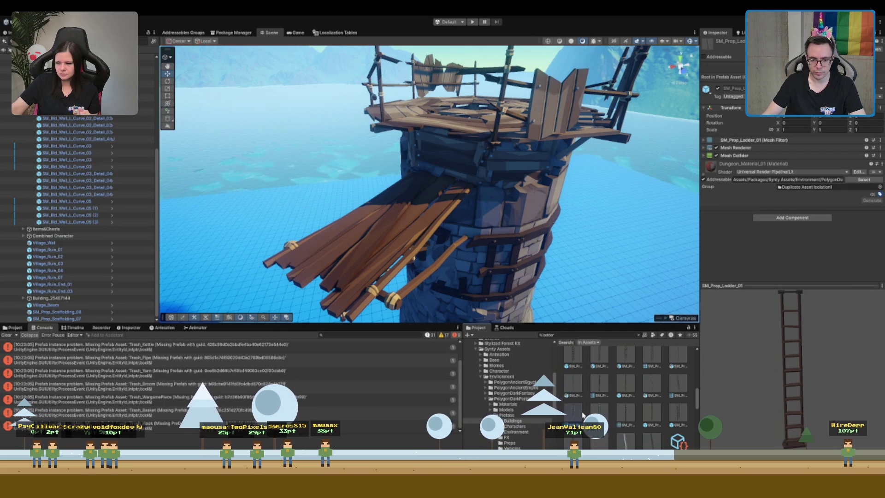
pyautogui.click(573, 356)
pyautogui.click(660, 436)
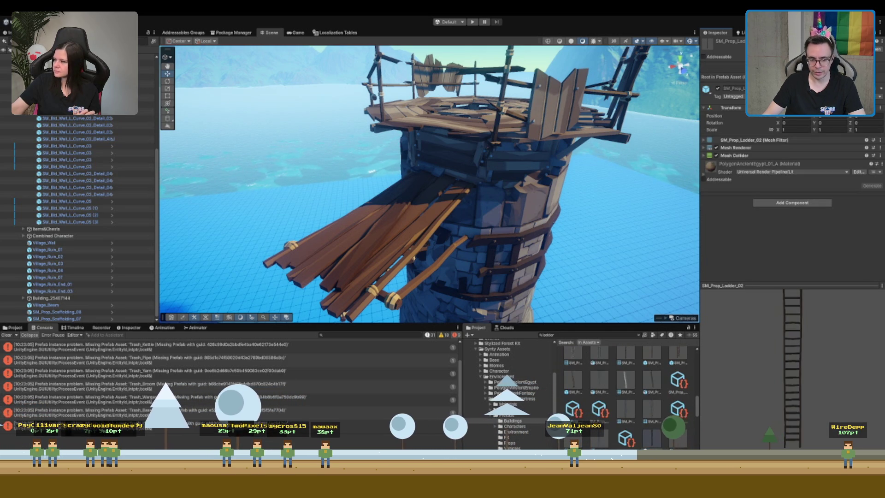
pyautogui.scroll(-3)
pyautogui.click(600, 393)
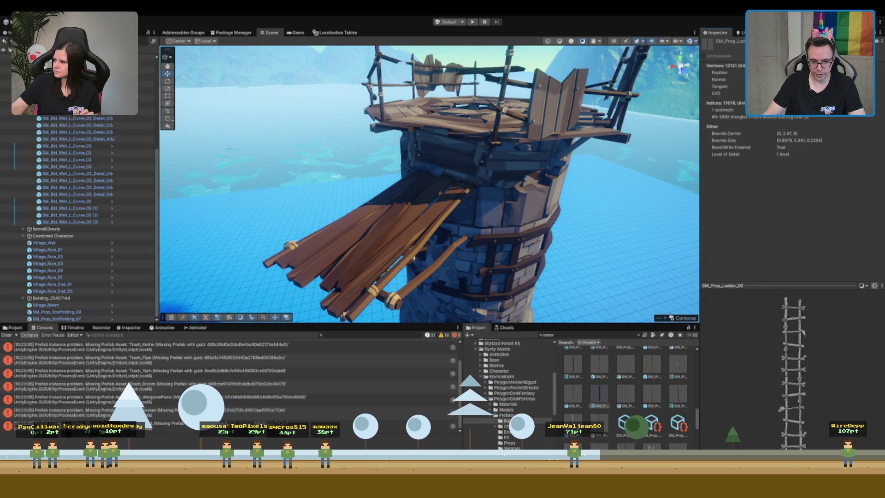
pyautogui.scroll(-3)
pyautogui.click(625, 388)
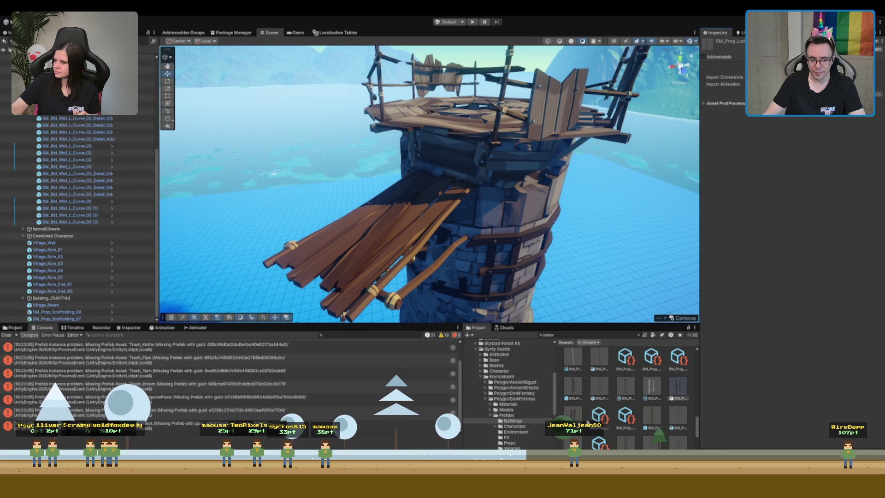
pyautogui.moveTo(580, 419); pyautogui.dragTo(431, 200)
pyautogui.press('e')
pyautogui.press('Delete')
pyautogui.scroll(-3)
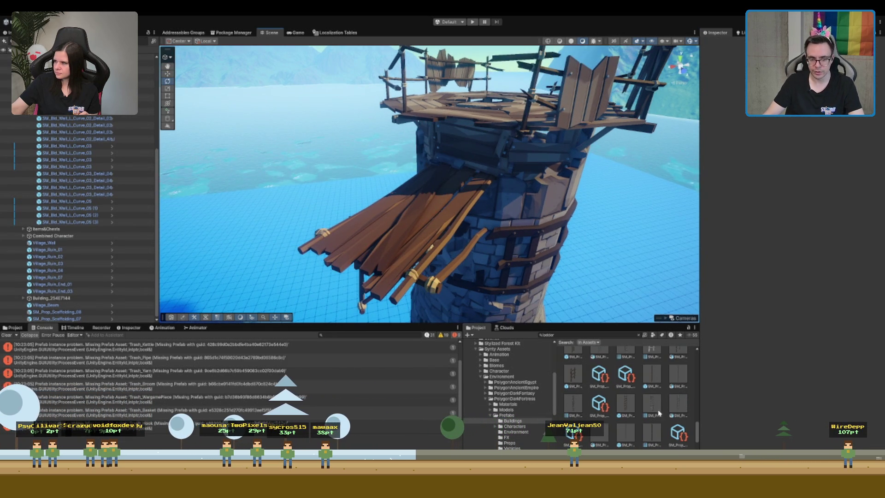
pyautogui.click(629, 404)
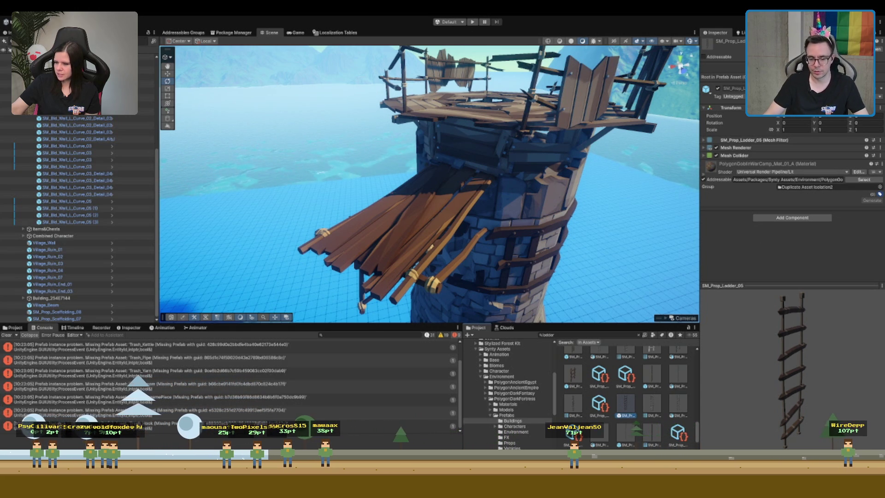
pyautogui.click(647, 412)
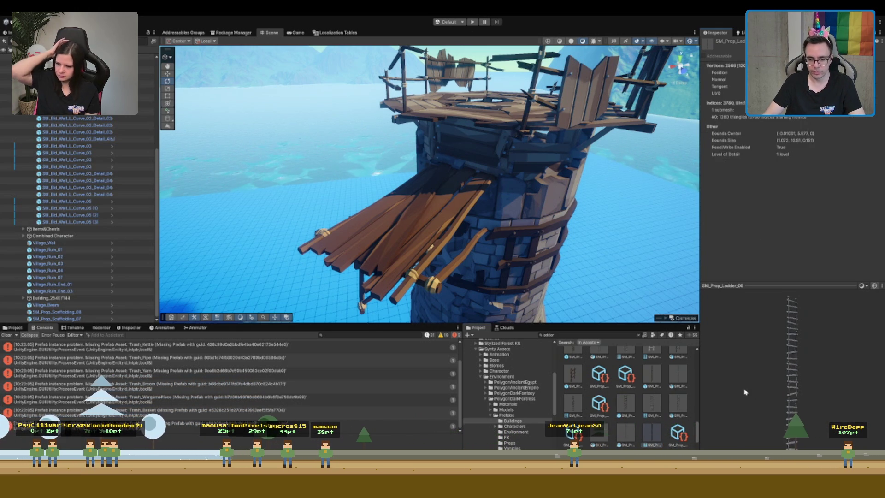
pyautogui.scroll(-3)
pyautogui.scroll(-3)
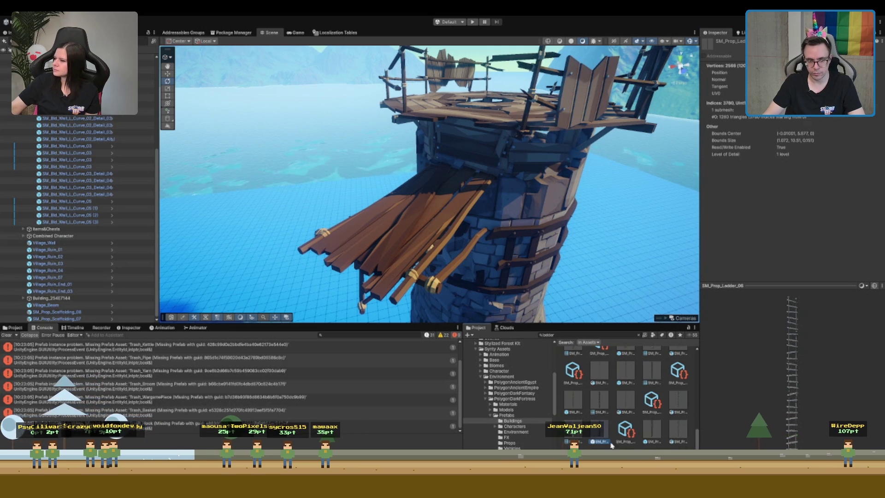
pyautogui.click(604, 441)
pyautogui.scroll(-3)
# Place SM_Prop_Ladder_Stackable_01_Half in the scene, turn it, and move it under the platform
pyautogui.moveTo(626, 446); pyautogui.dragTo(454, 193)
pyautogui.moveTo(461, 138); pyautogui.dragTo(433, 161)
pyautogui.press('f')
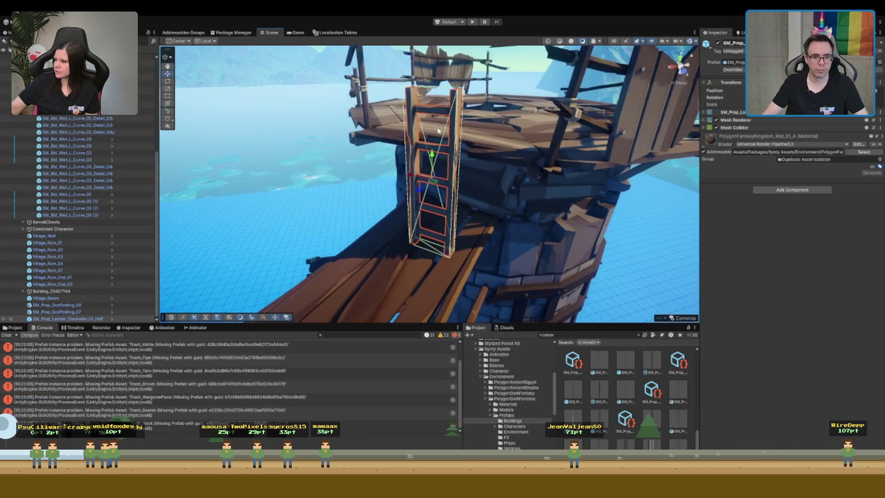
pyautogui.press('w')
pyautogui.moveTo(428, 198); pyautogui.dragTo(445, 238)
pyautogui.moveTo(433, 206); pyautogui.dragTo(424, 186)
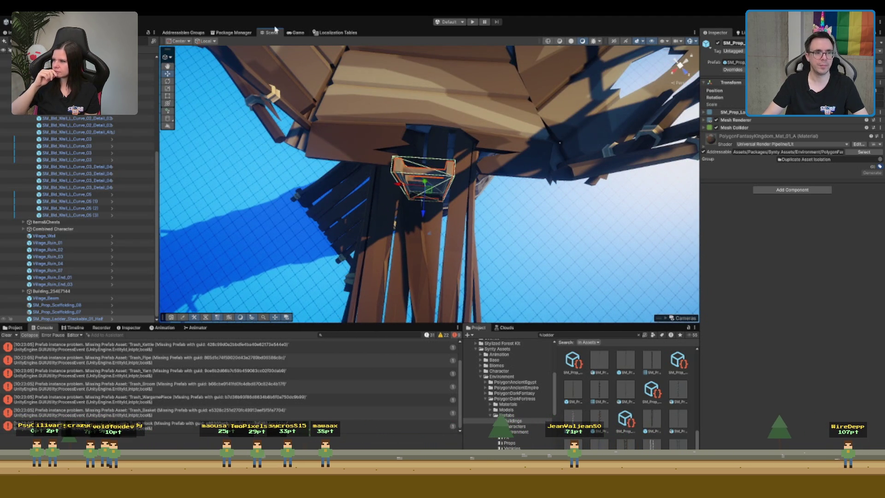
pyautogui.press('f')
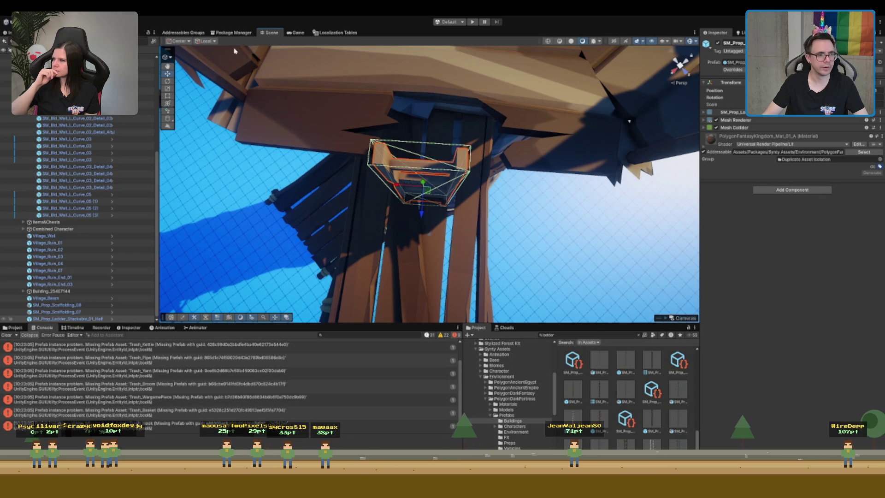
# Enable grid snapping and nudge the ladder lower and right, ready to rotate upright
pyautogui.moveTo(304, 133); pyautogui.dragTo(324, 152)
pyautogui.moveTo(349, 234); pyautogui.dragTo(322, 161)
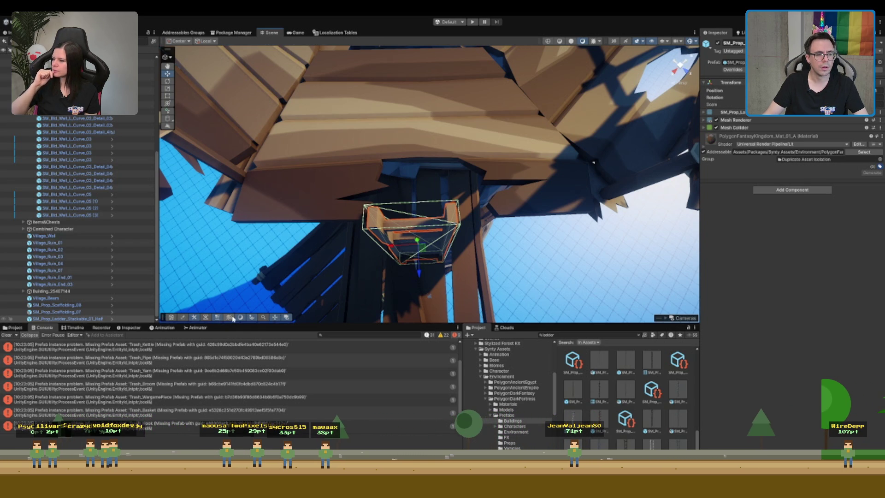
pyautogui.click(274, 317)
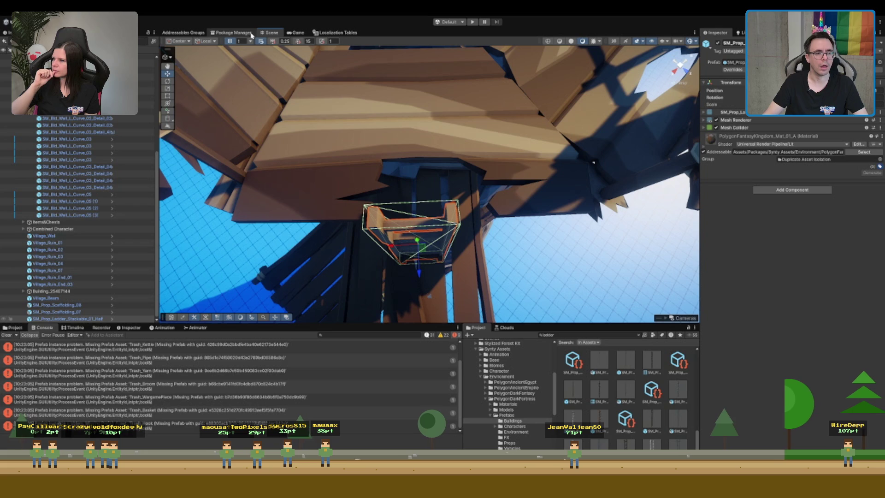
pyautogui.moveTo(409, 239); pyautogui.dragTo(445, 256)
pyautogui.press('e')
pyautogui.scroll(-3)
pyautogui.scroll(-3)
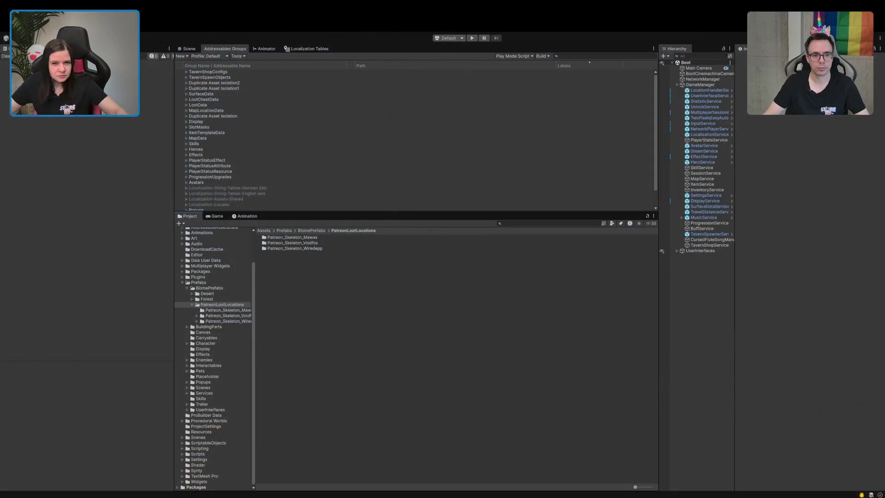
# Enter Play mode to load the When We Arrive main menu
pyautogui.click(473, 38)
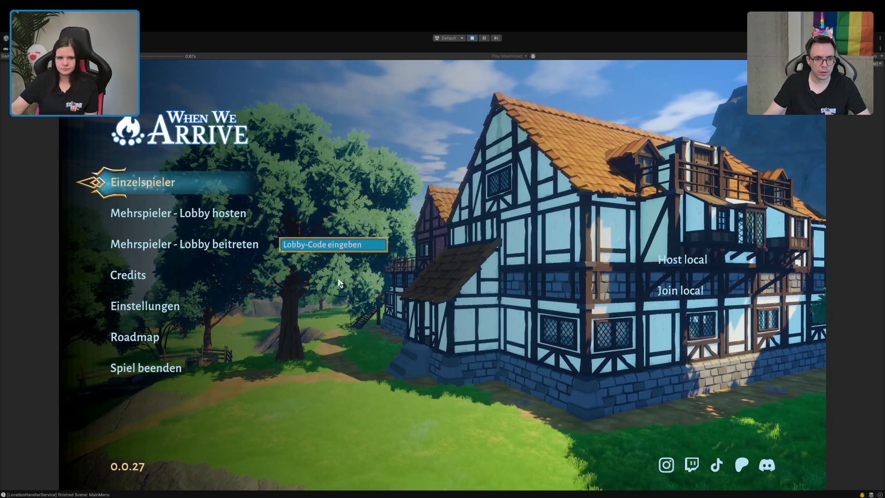
pyautogui.press('Return')
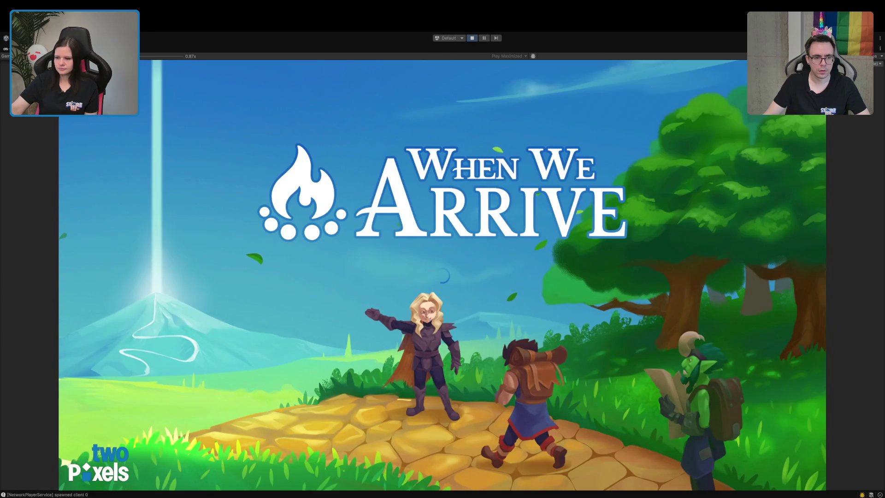
pyautogui.press('w')
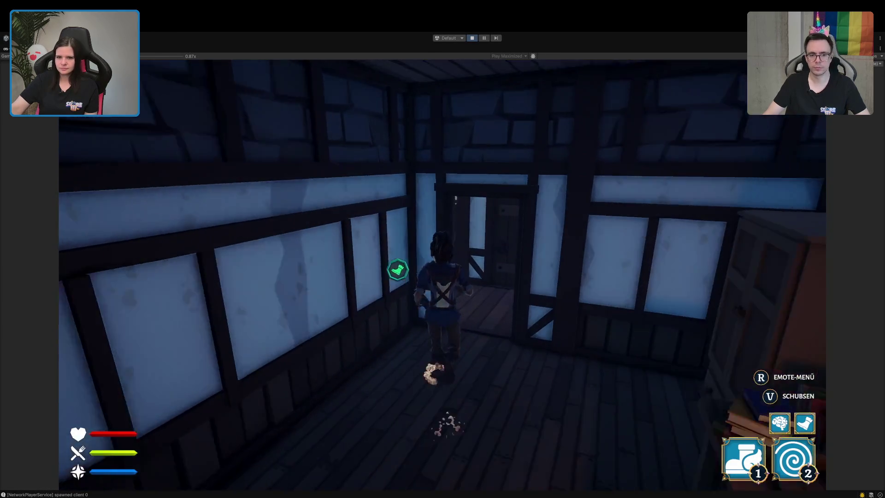
pyautogui.press('w')
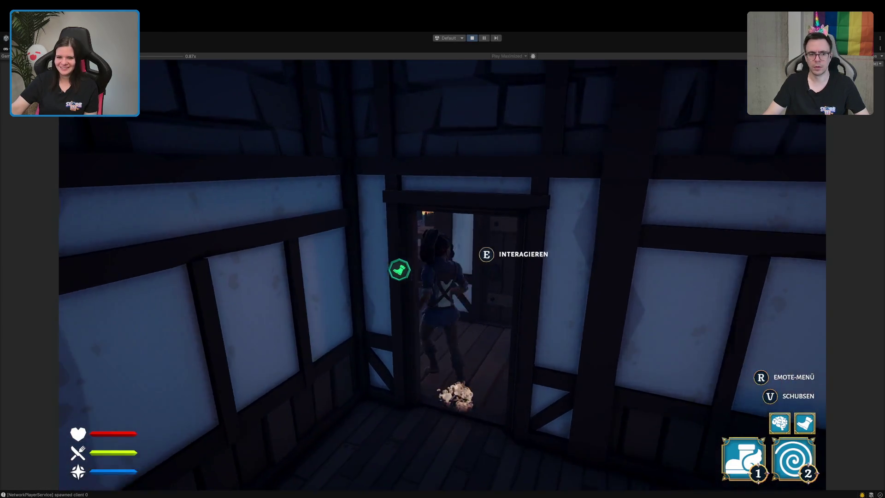
pyautogui.press('w')
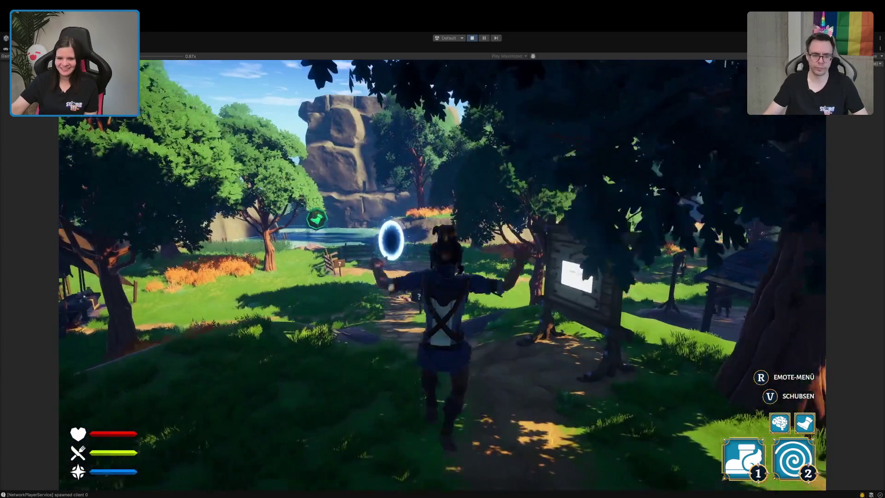
pyautogui.press('w')
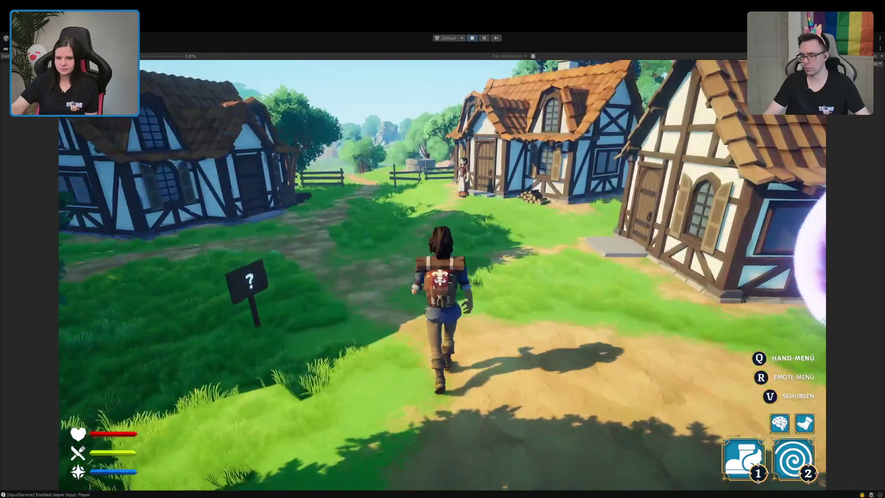
pyautogui.press('w')
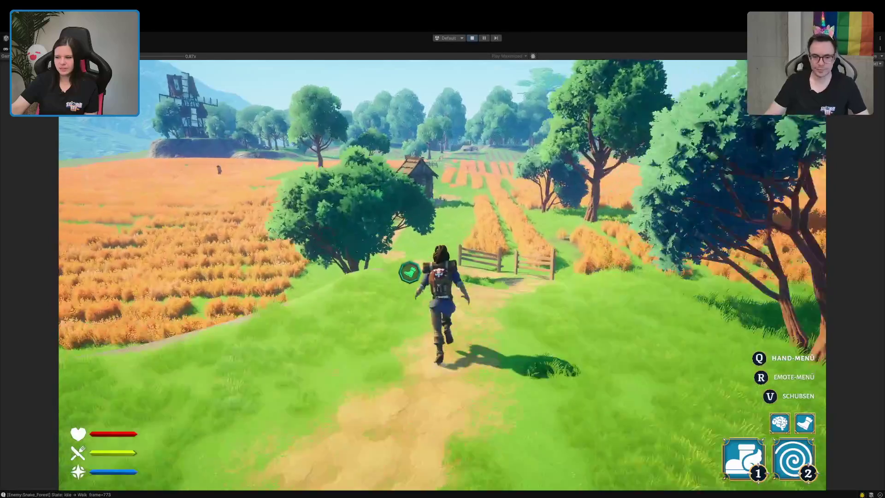
pyautogui.press('w')
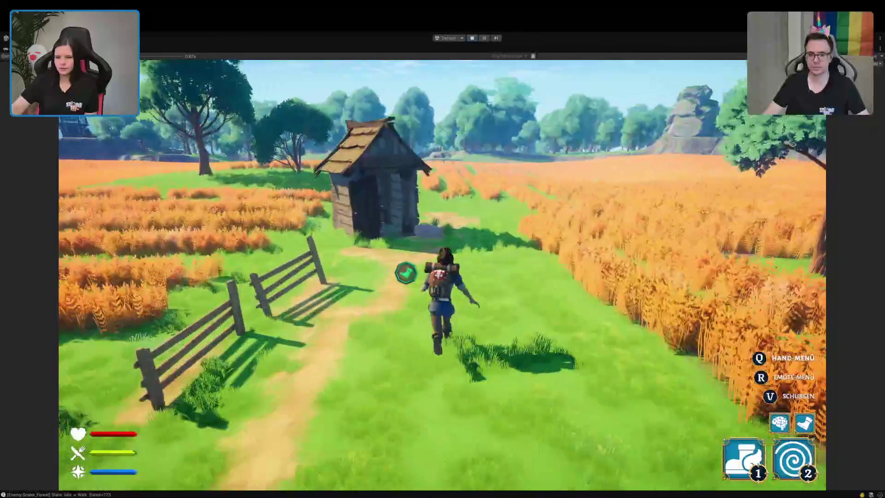
pyautogui.press('w')
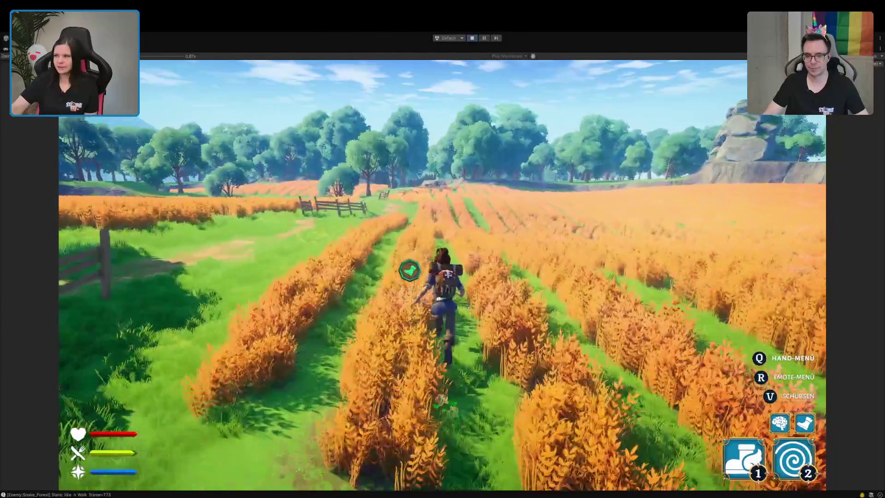
pyautogui.press('w')
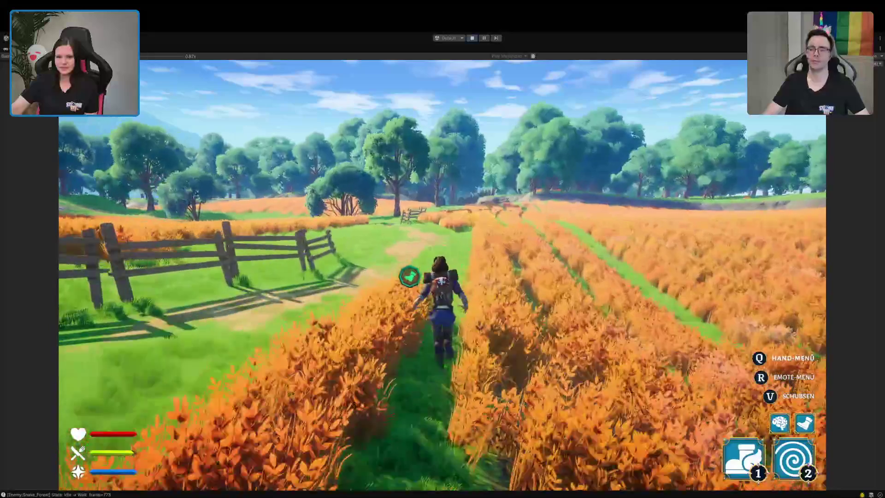
pyautogui.press('w')
pyautogui.press('w')
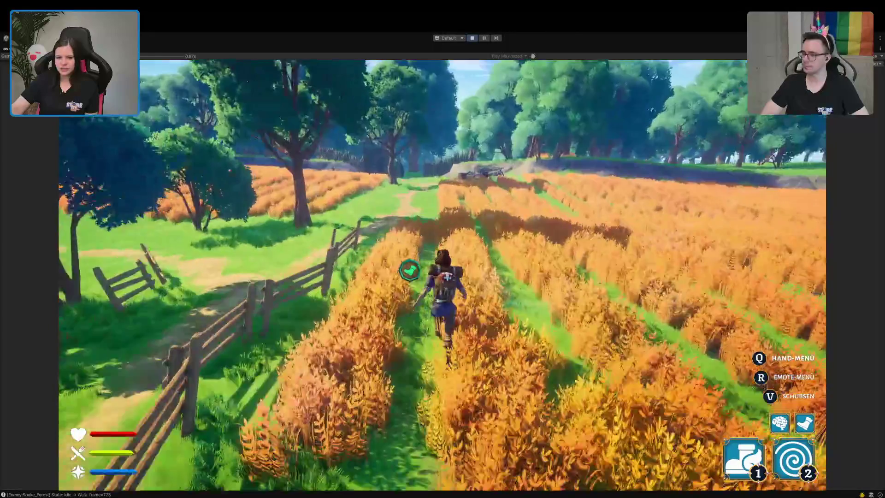
pyautogui.press('w')
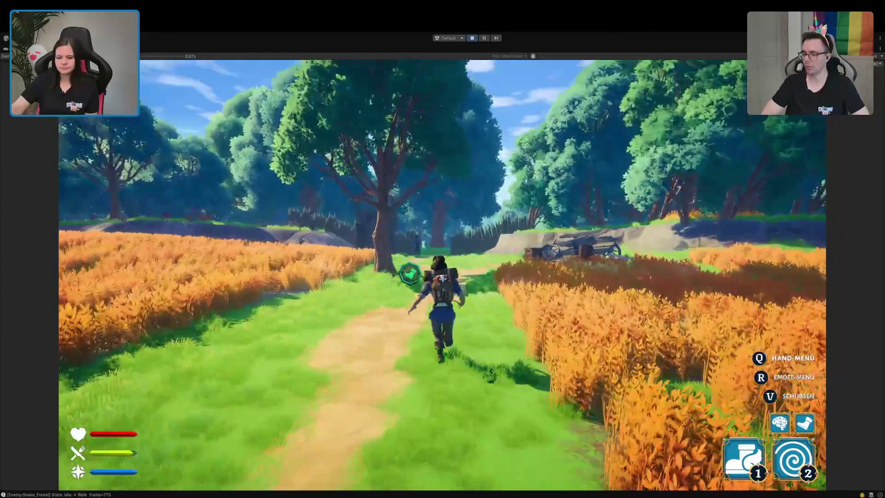
pyautogui.press('w')
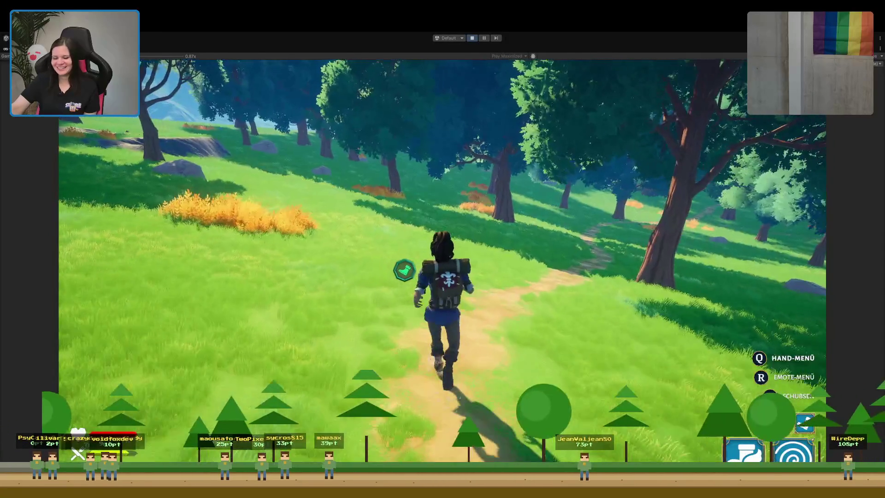
pyautogui.press('w')
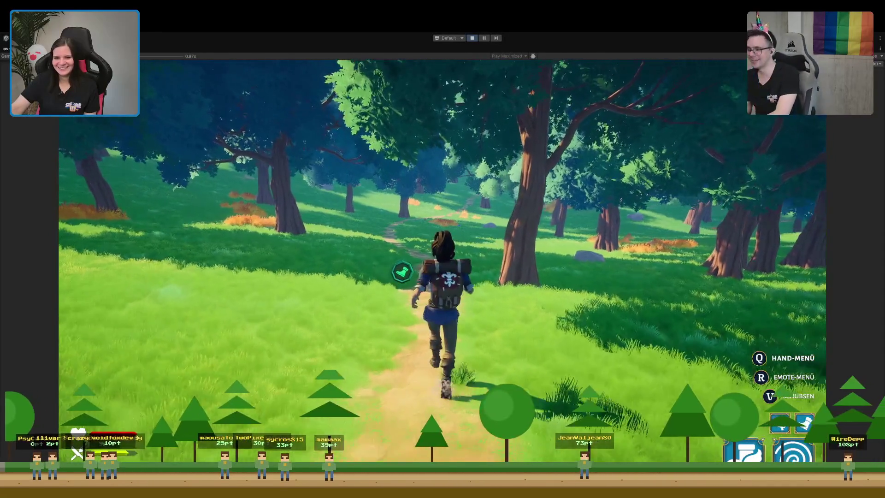
pyautogui.press('w')
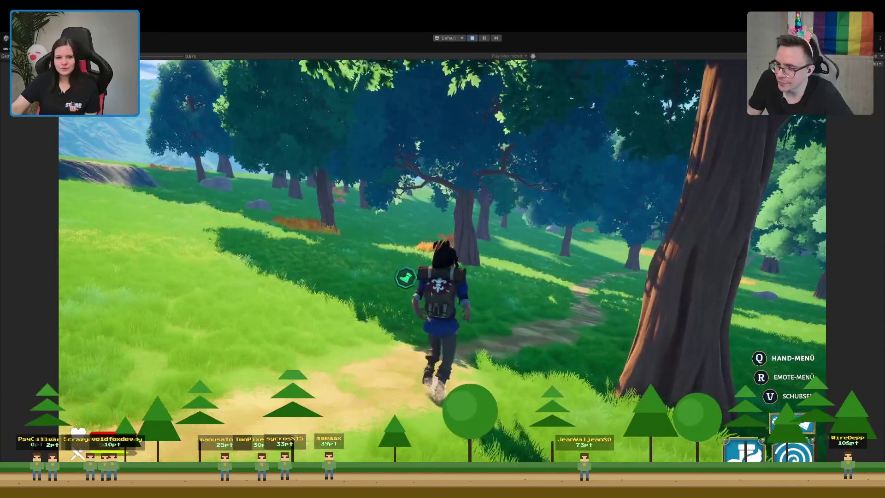
pyautogui.press('d')
pyautogui.press('w')
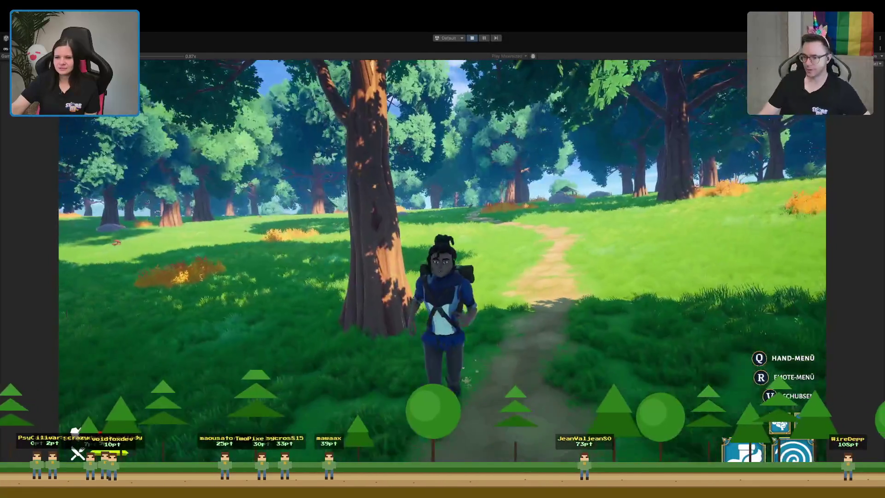
pyautogui.press('a')
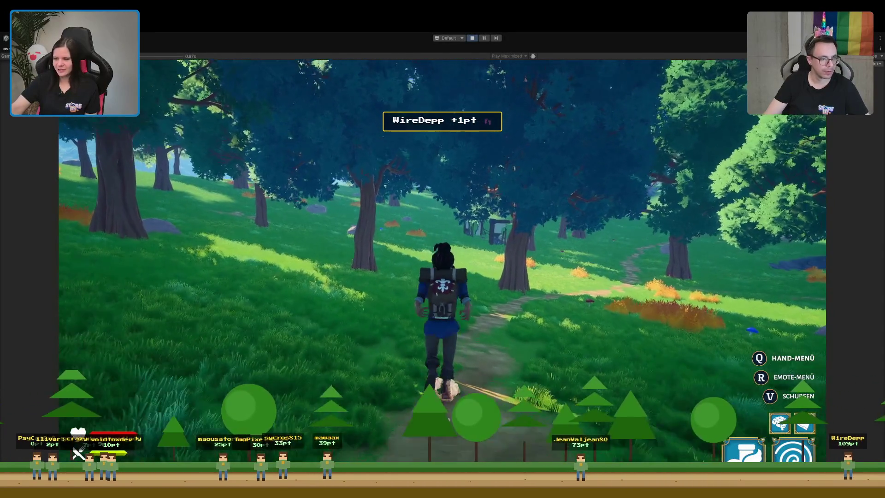
pyautogui.press('w')
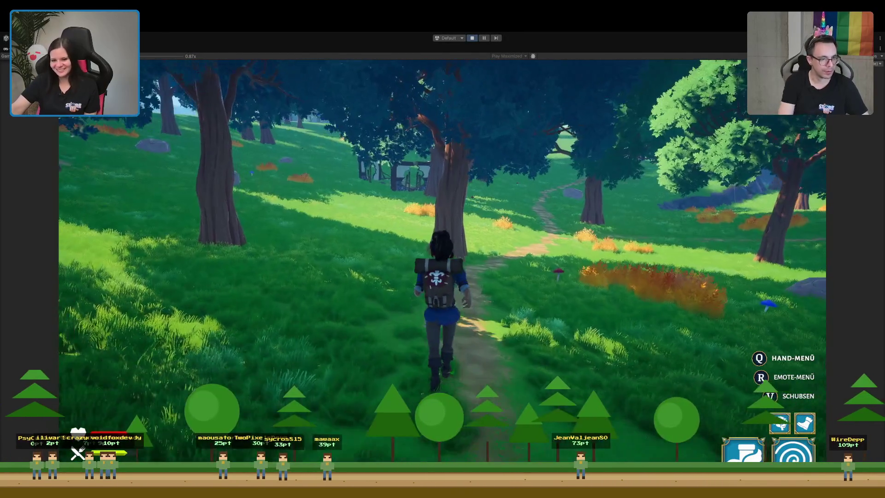
pyautogui.press('w')
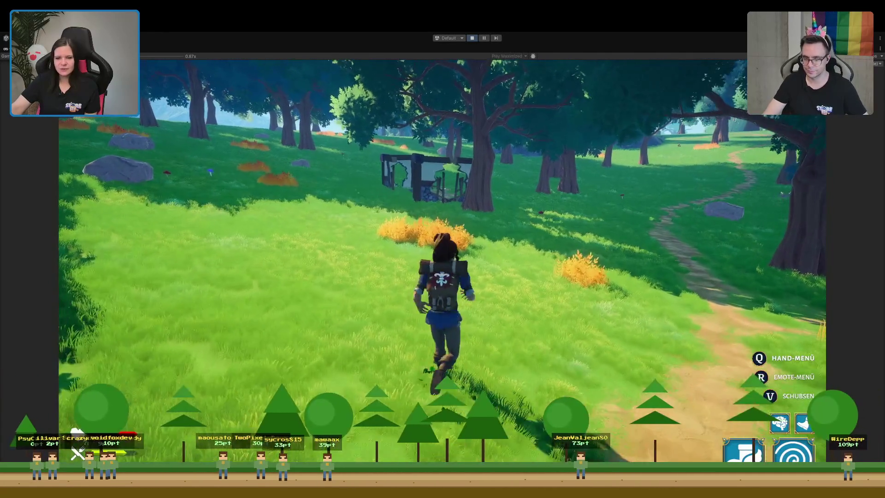
pyautogui.press('w')
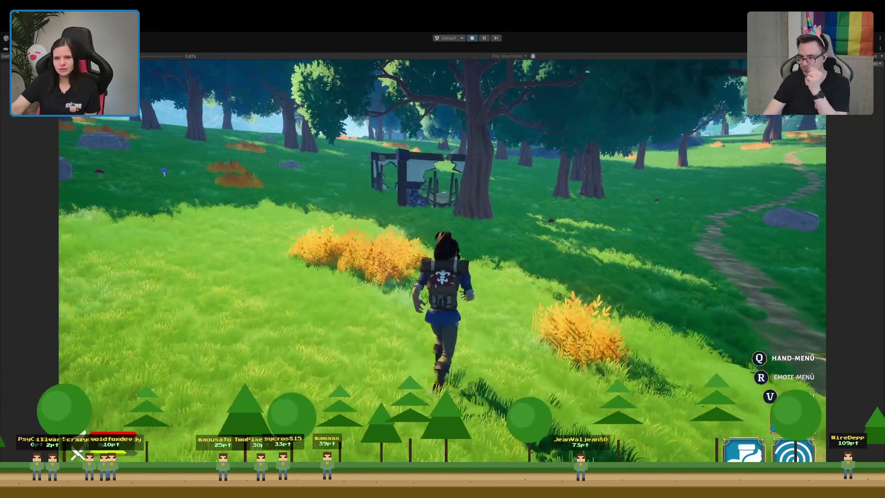
pyautogui.press('w')
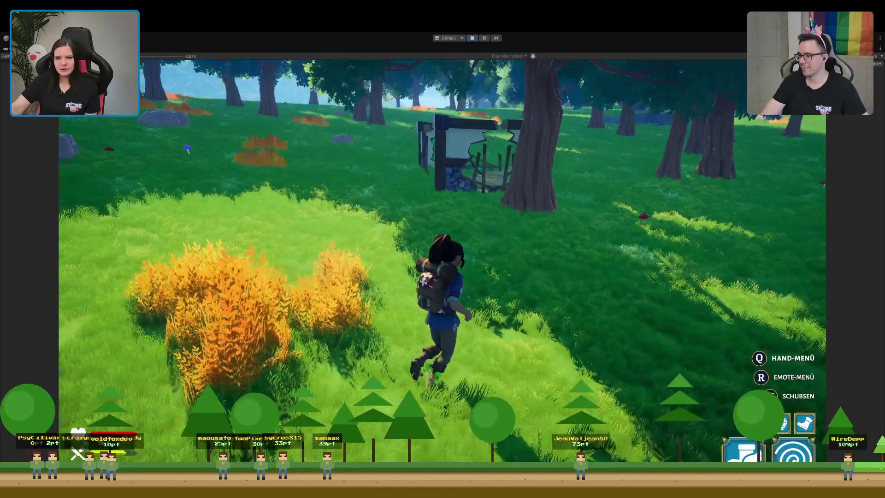
pyautogui.press('w')
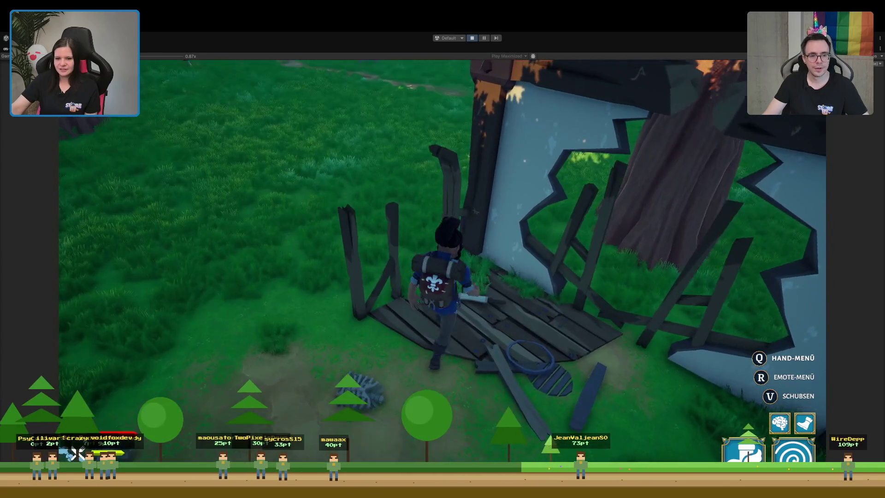
pyautogui.press('e')
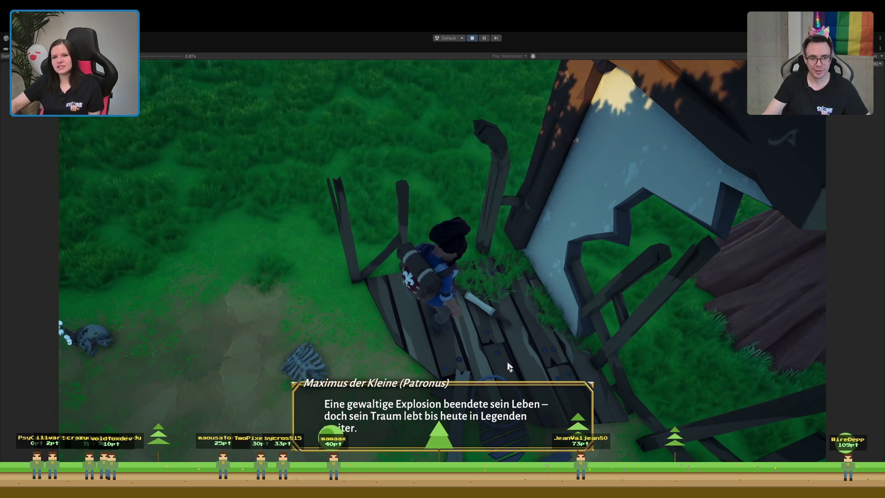
pyautogui.press('s')
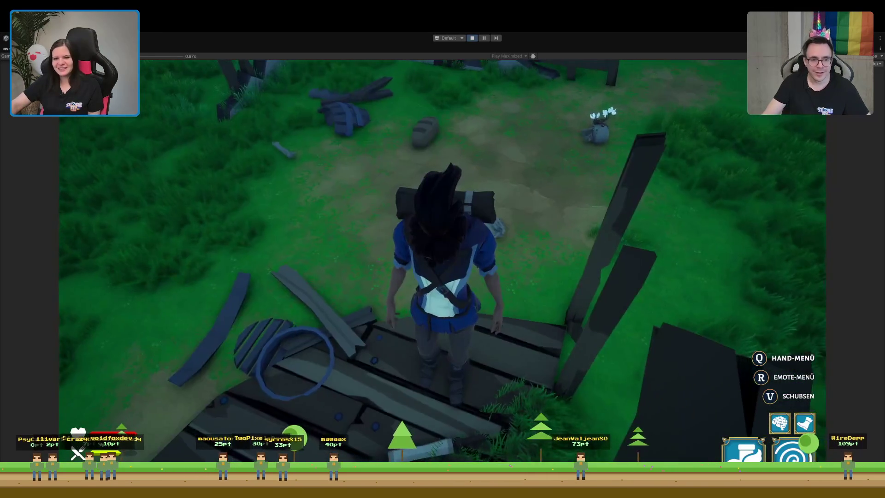
pyautogui.press('s')
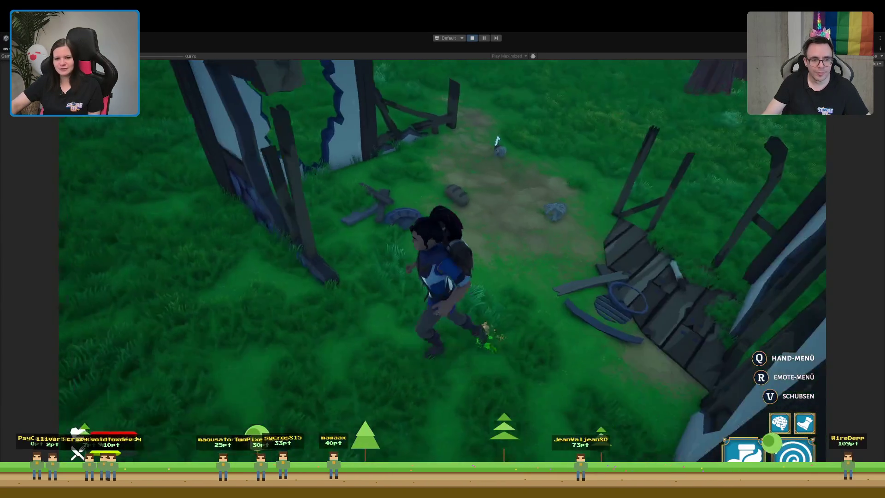
pyautogui.press('w')
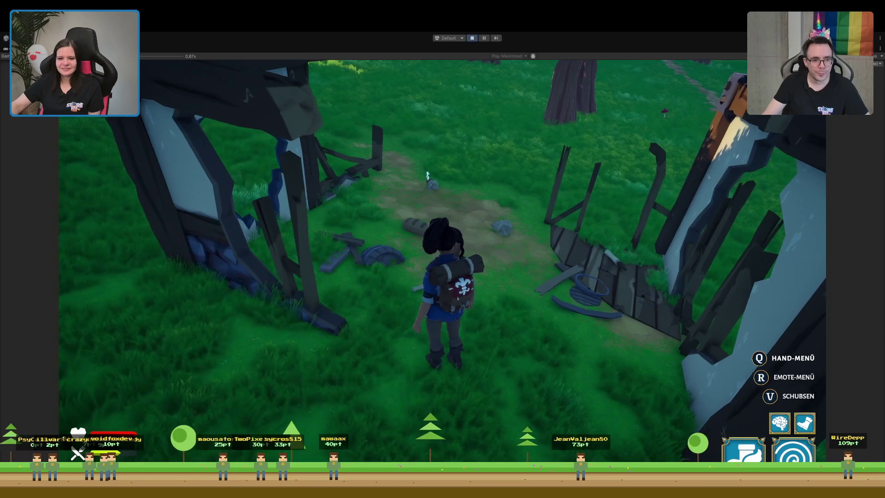
pyautogui.press('w')
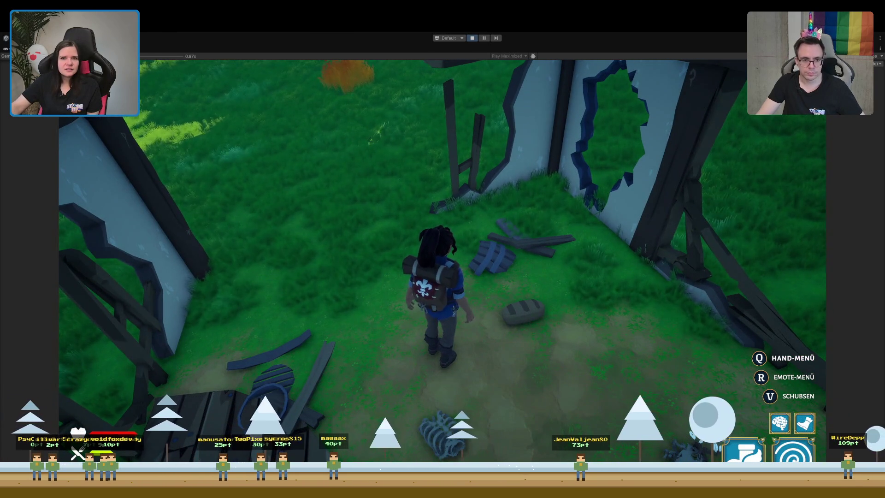
pyautogui.click(470, 38)
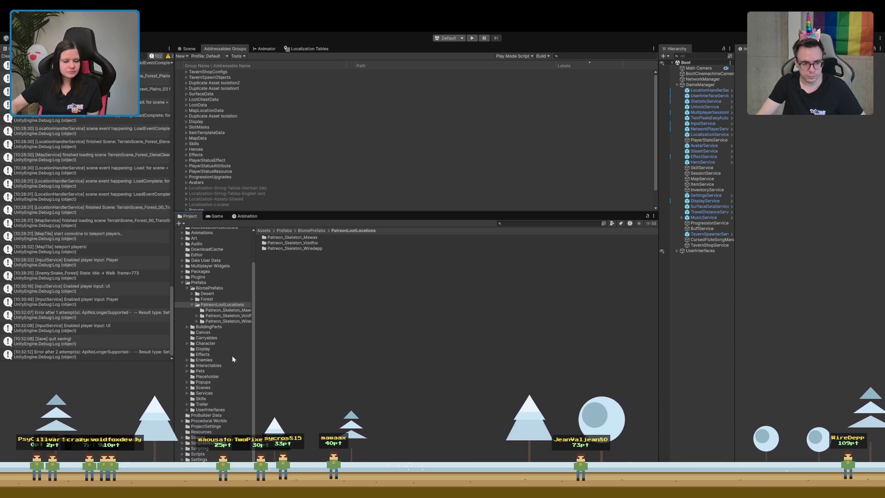
# Open the Patreon_Skeleton_Mawax prefab and select its BuildingRuin_02 piece
pyautogui.click(205, 299)
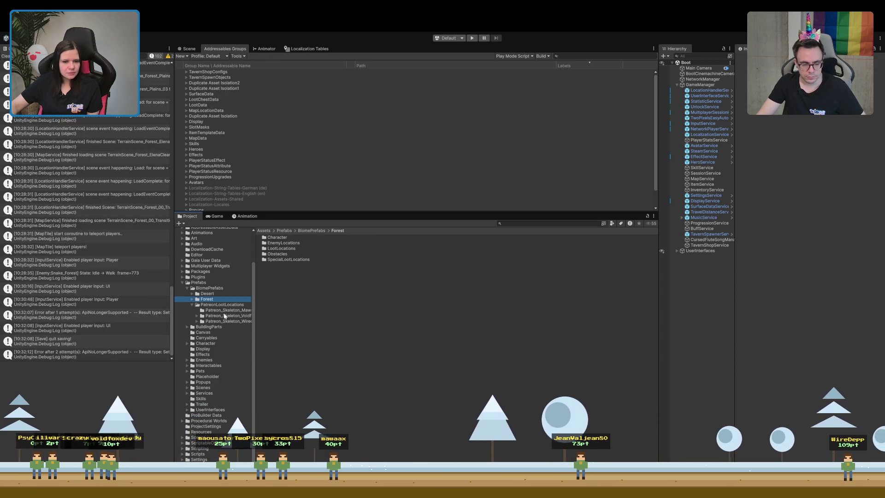
pyautogui.click(229, 310)
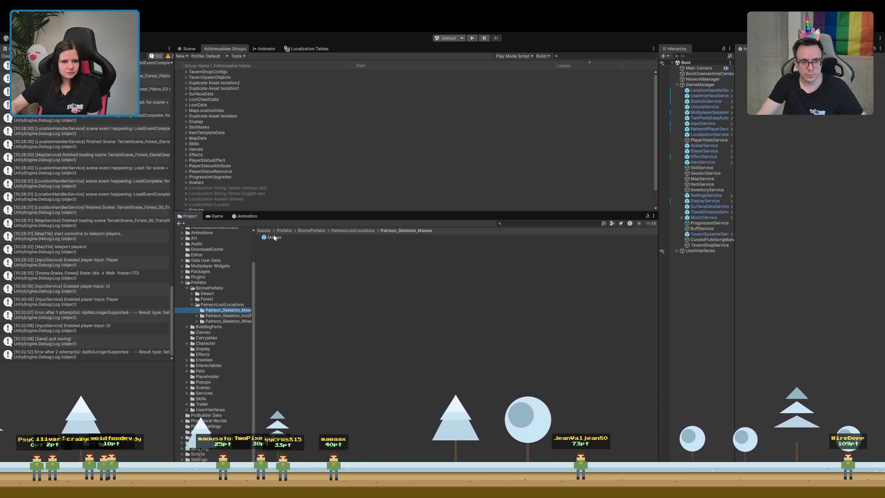
pyautogui.doubleClick(275, 238)
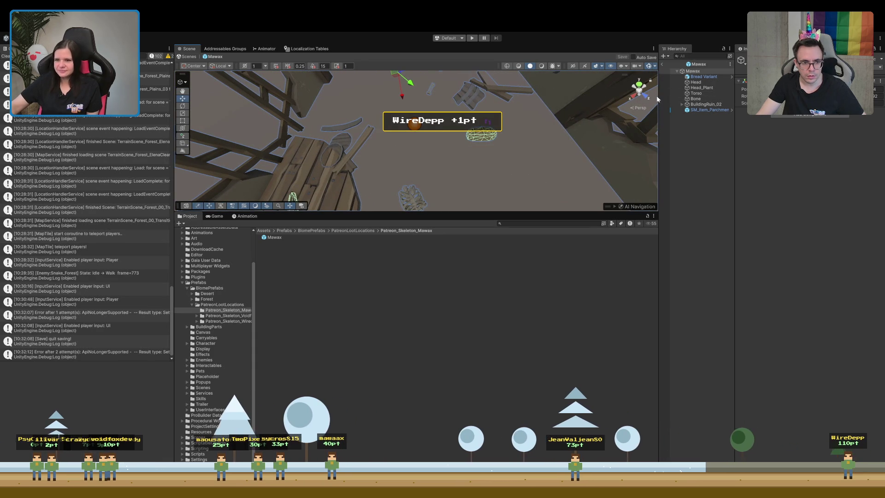
pyautogui.click(703, 105)
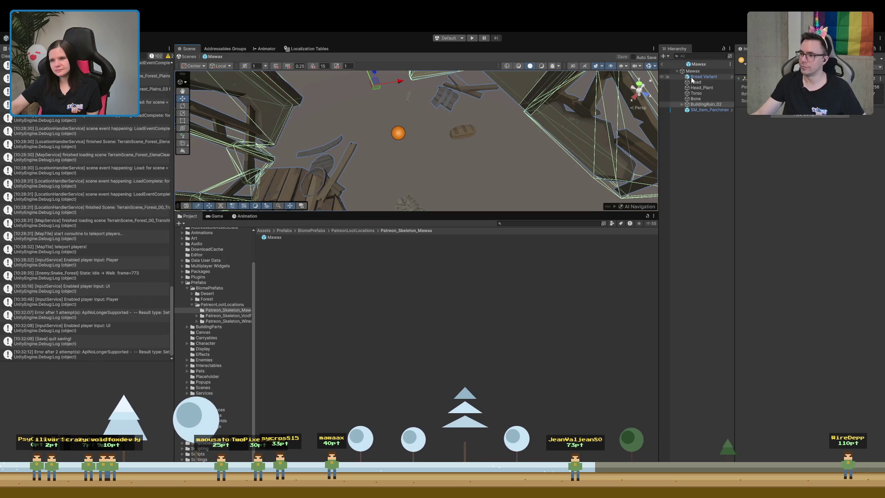
# Remove the Consumable World Item component from the Bread Variant
pyautogui.click(691, 78)
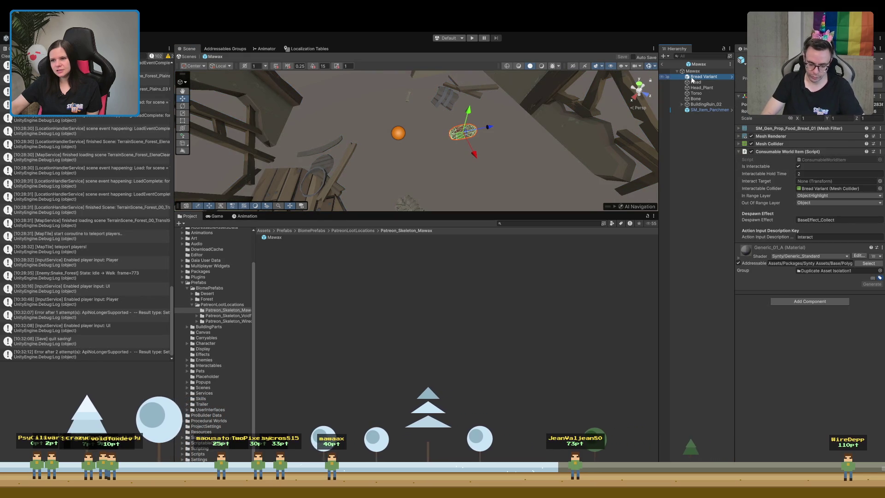
pyautogui.click(784, 153)
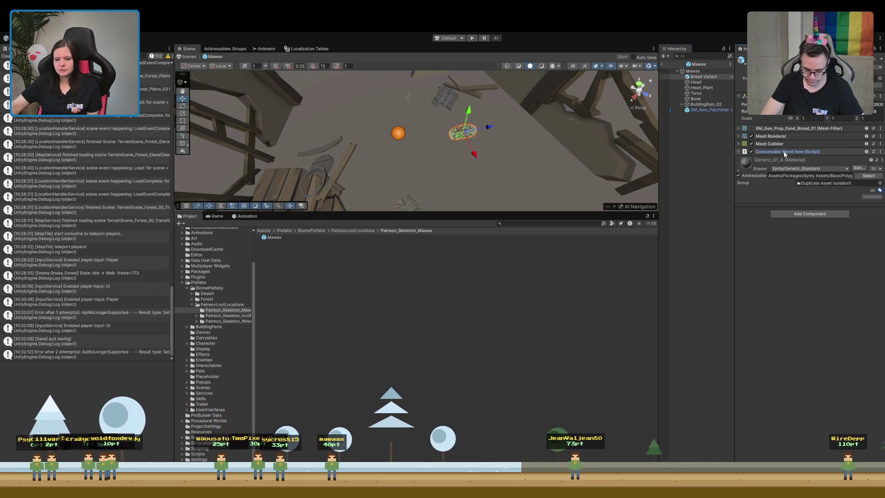
pyautogui.click(784, 152)
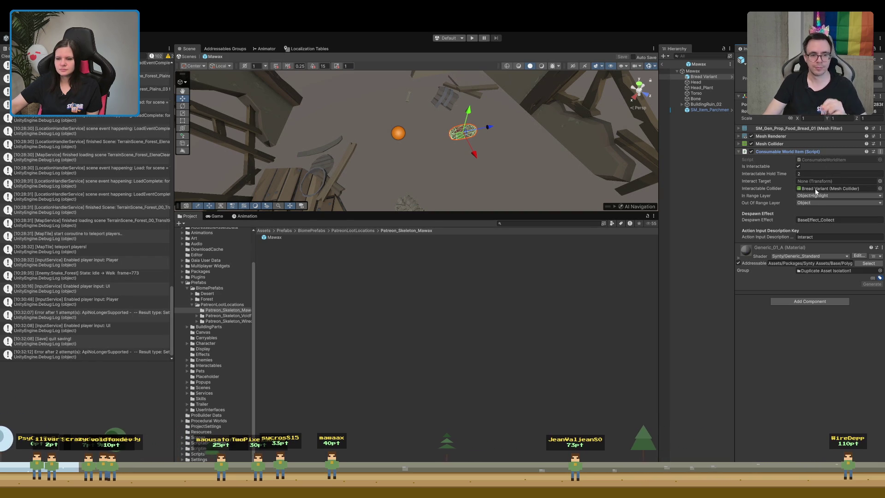
pyautogui.click(693, 198)
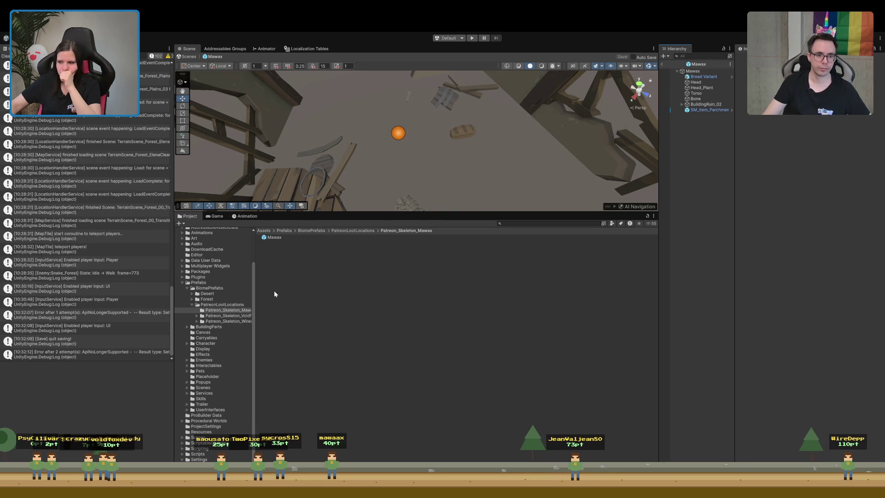
pyautogui.click(704, 77)
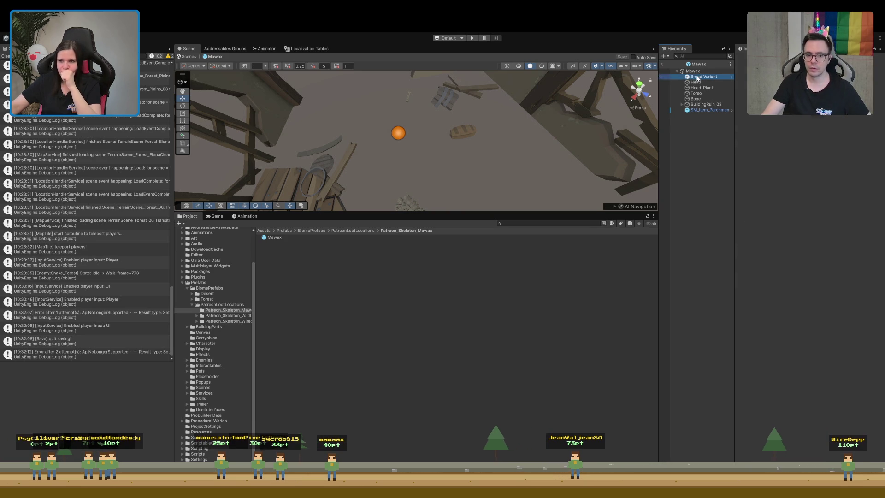
pyautogui.click(877, 151)
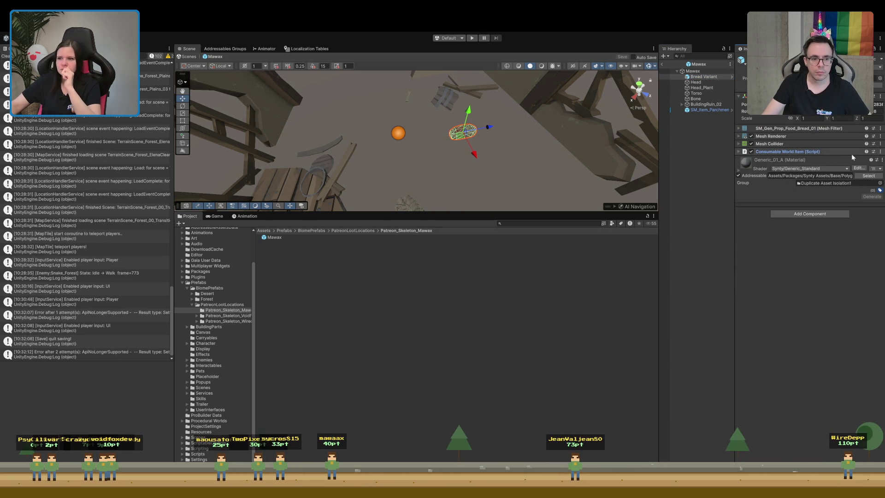
pyautogui.click(880, 152)
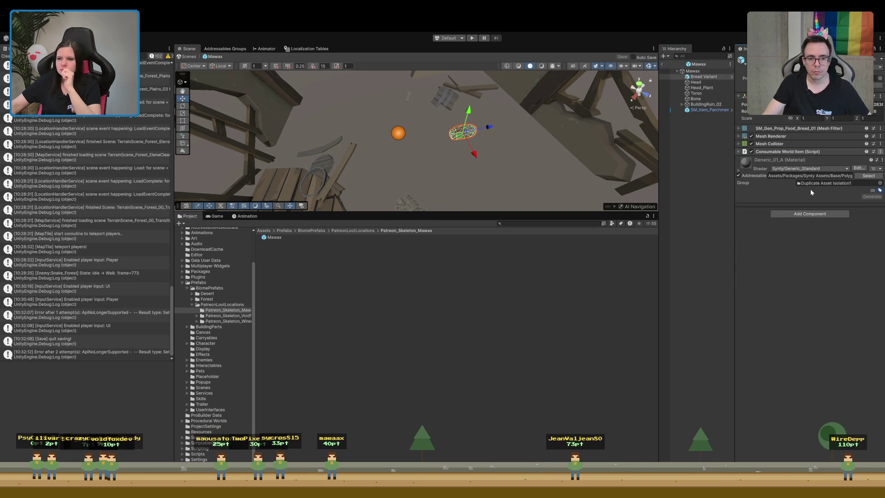
pyautogui.click(811, 189)
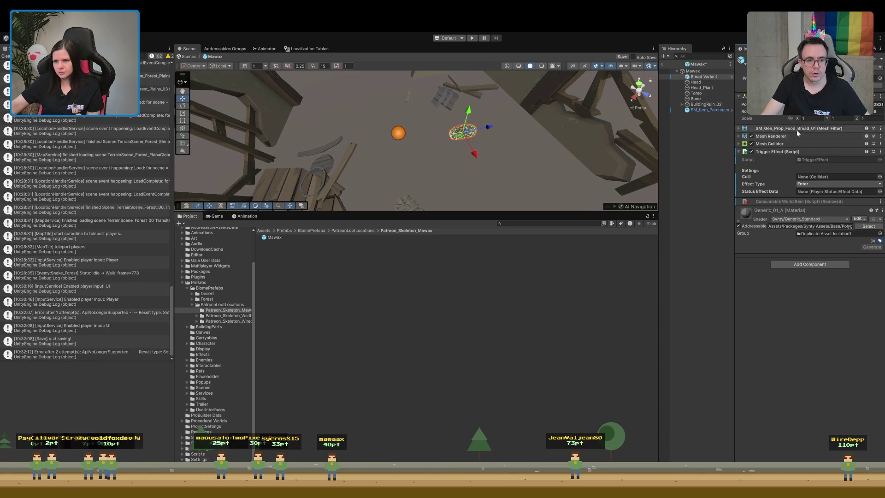
# Assign the bread's Mesh Collider to its Trigger Effect and tick Is Trigger
pyautogui.moveTo(782, 144); pyautogui.dragTo(825, 176)
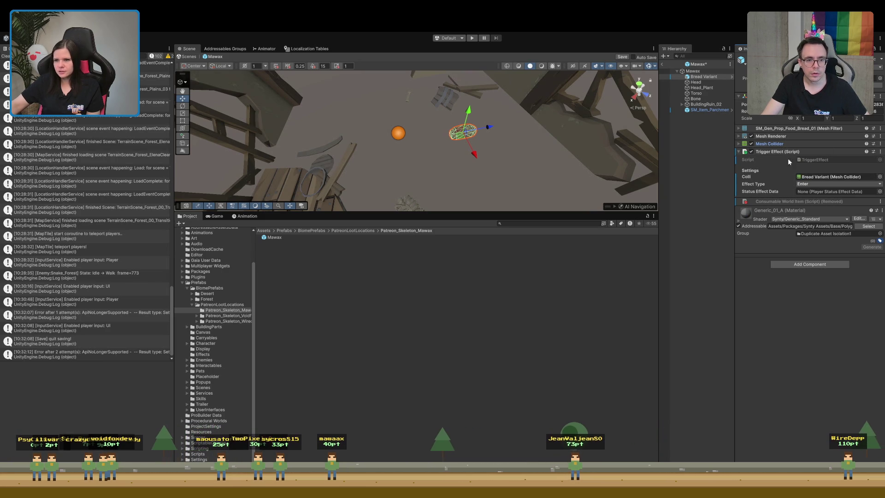
pyautogui.click(775, 144)
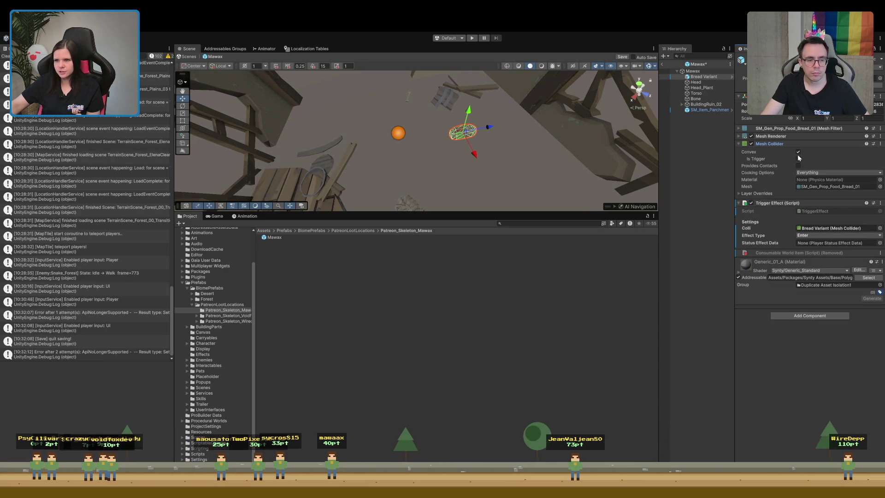
pyautogui.click(798, 159)
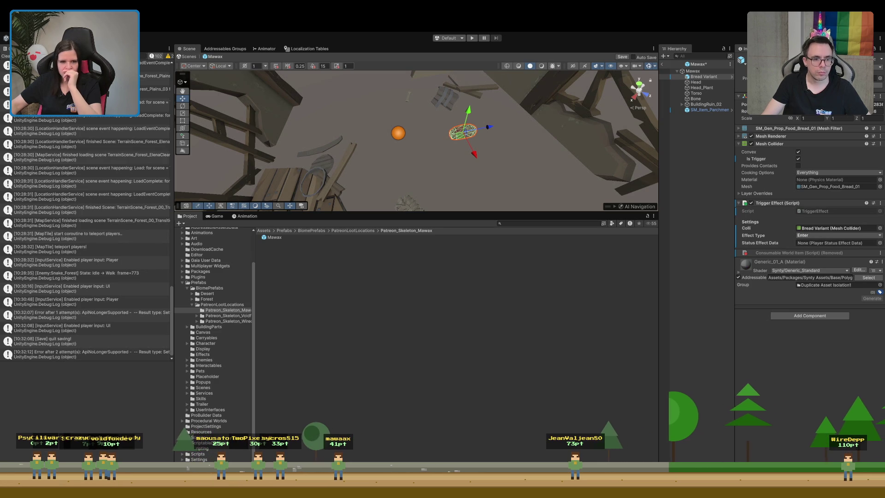
pyautogui.scroll(-3)
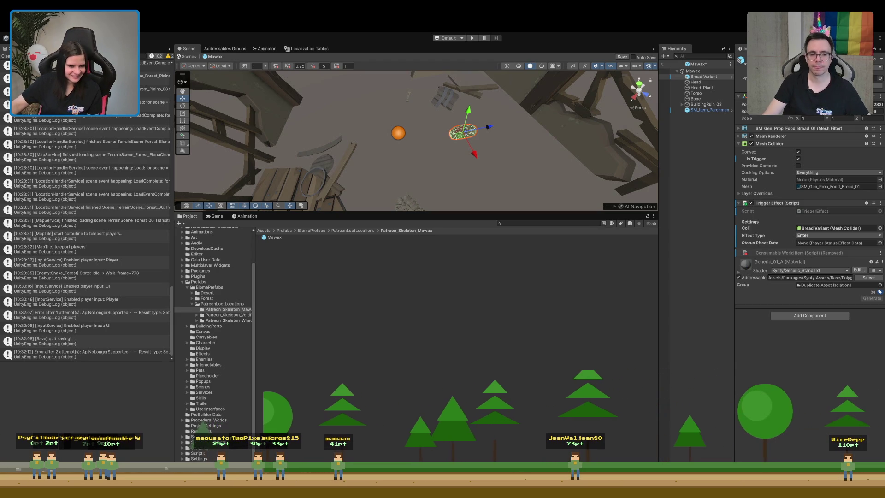
pyautogui.click(182, 442)
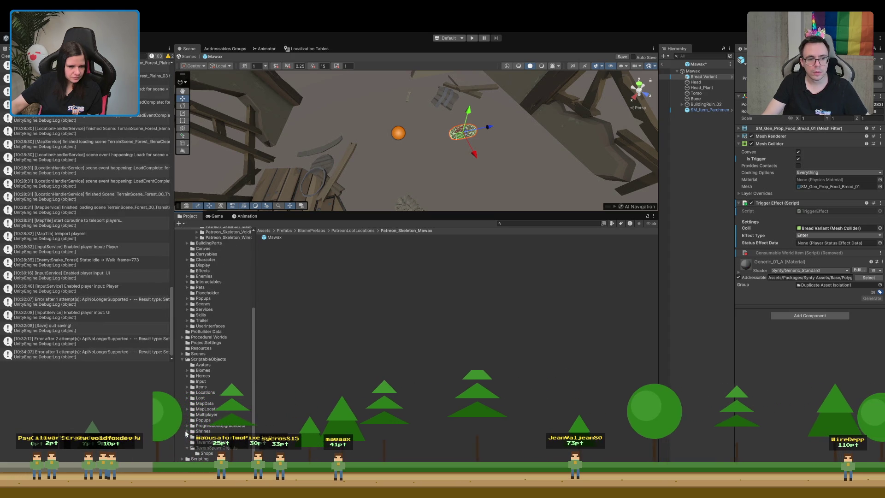
# Copy PlayerStatusEffect_Poison into Patreon_Skeleton_Mawax and rename it PlayerStatusEffect_Explosion
pyautogui.click(186, 437)
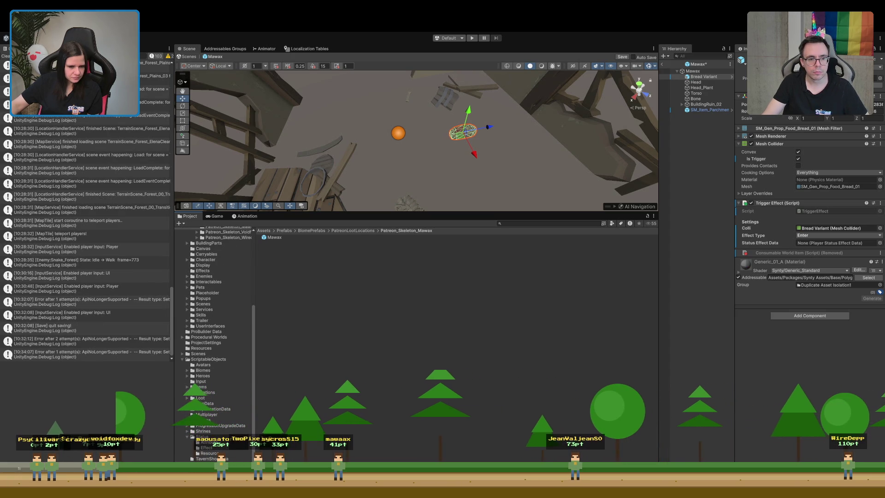
pyautogui.click(205, 447)
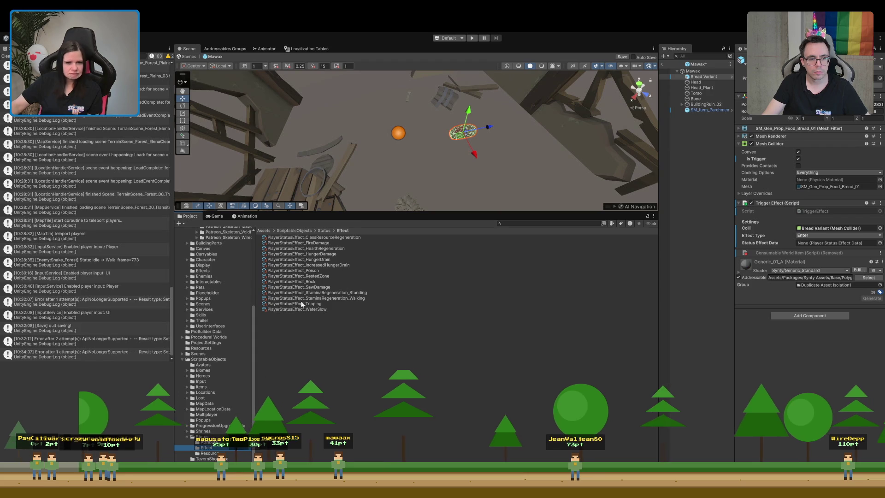
pyautogui.click(319, 270)
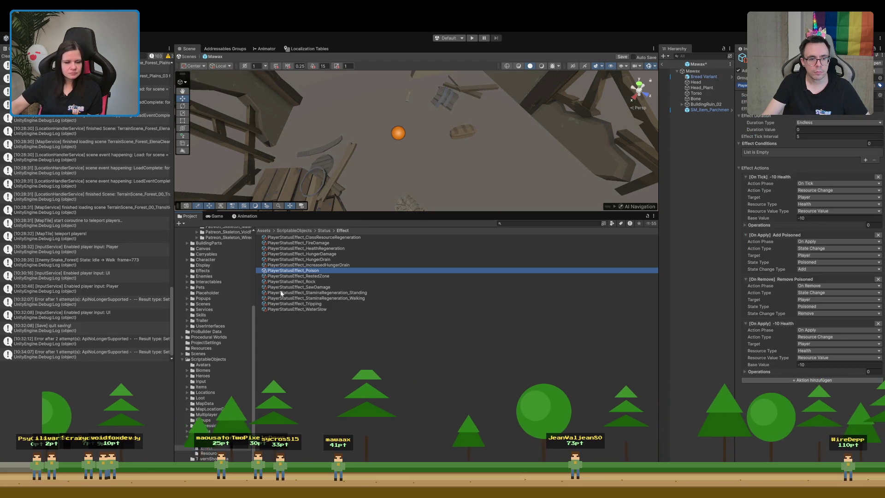
pyautogui.scroll(3)
pyautogui.scroll(3)
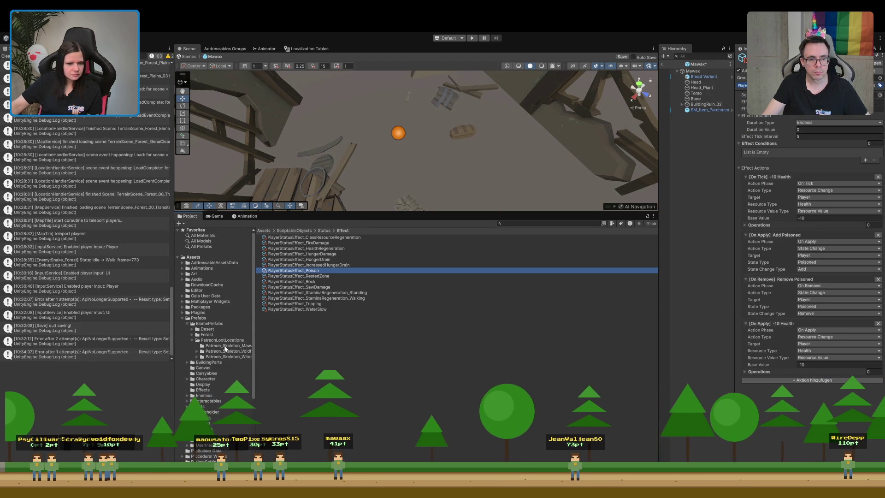
pyautogui.click(224, 346)
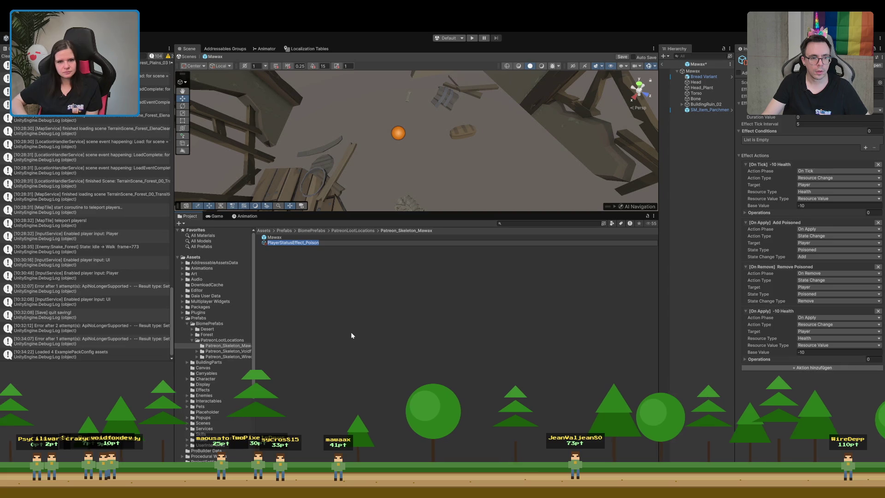
pyautogui.press('End')
pyautogui.hotkey('ctrl', 'shift', 'Left')
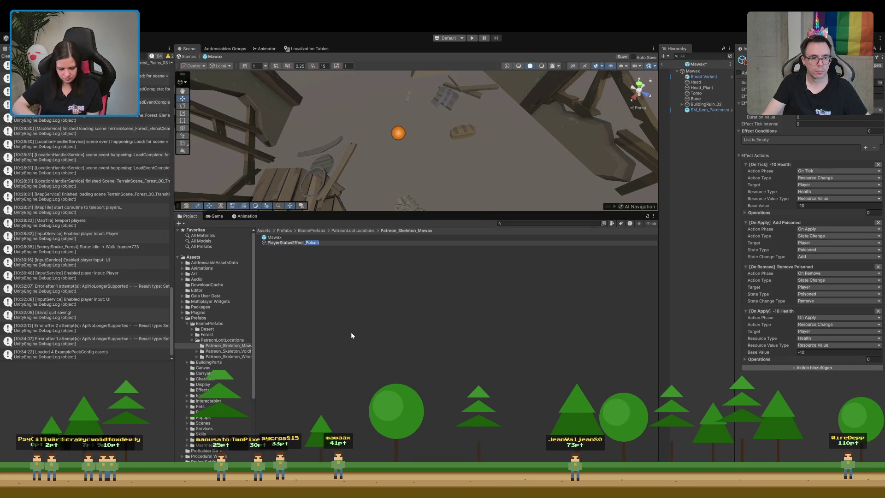
pyautogui.write('Explosion')
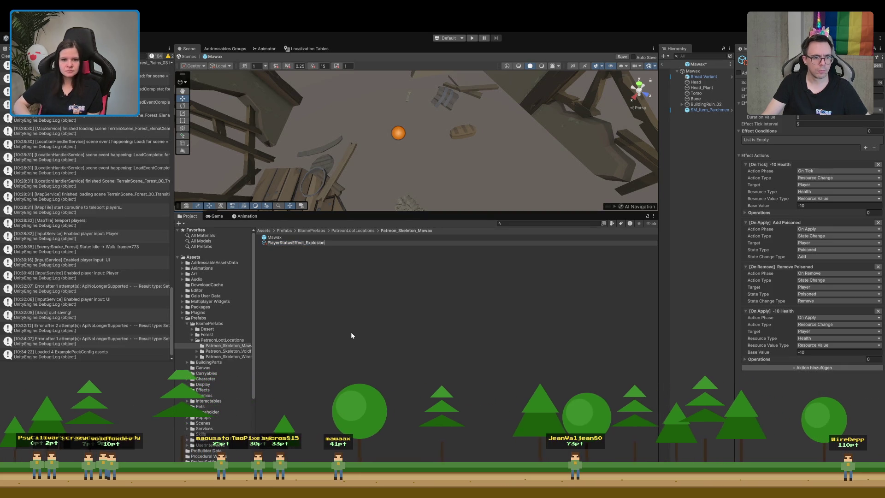
pyautogui.press('Return')
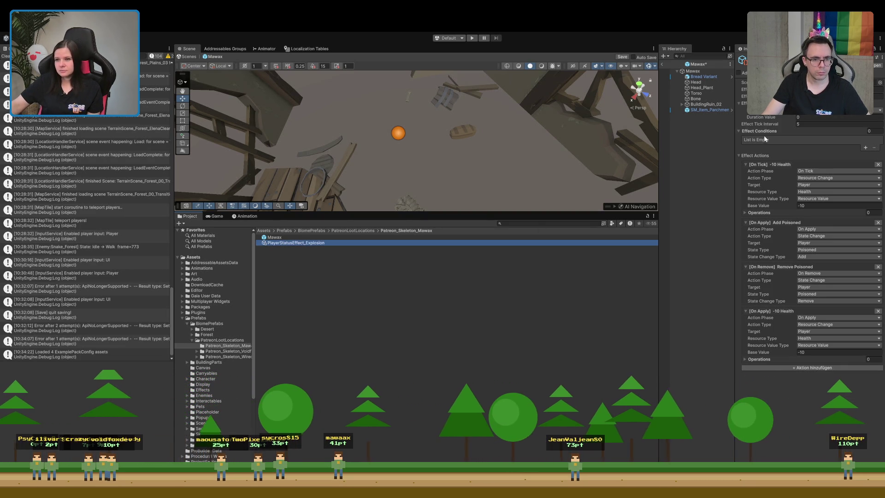
pyautogui.click(744, 89)
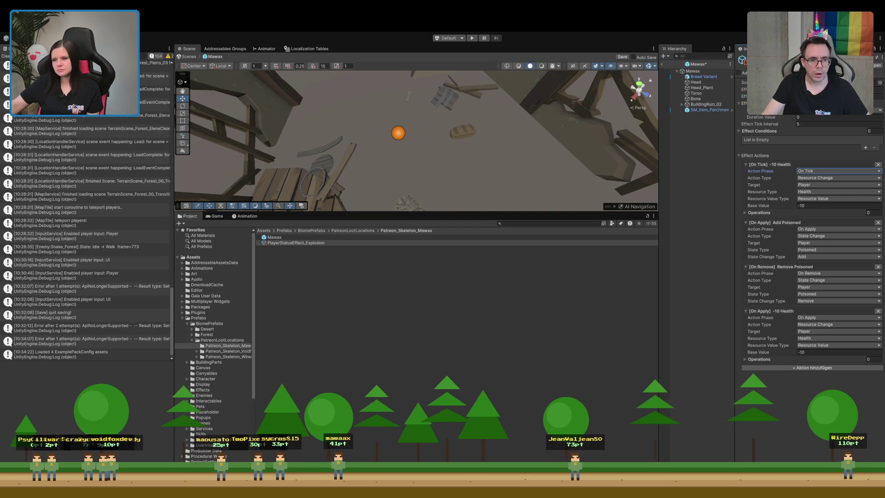
# Delete the On Tick and Remove Poisoned actions and set the first action to Tripping
pyautogui.click(878, 165)
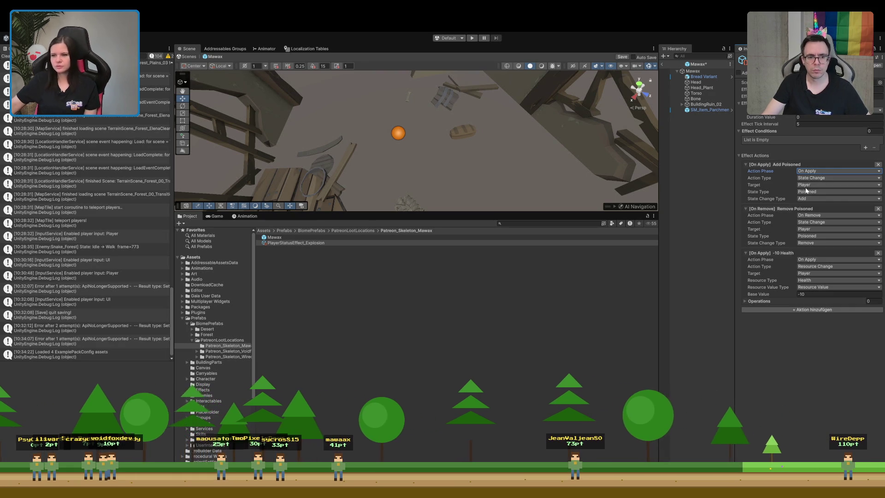
pyautogui.moveTo(573, 170); pyautogui.dragTo(488, 86)
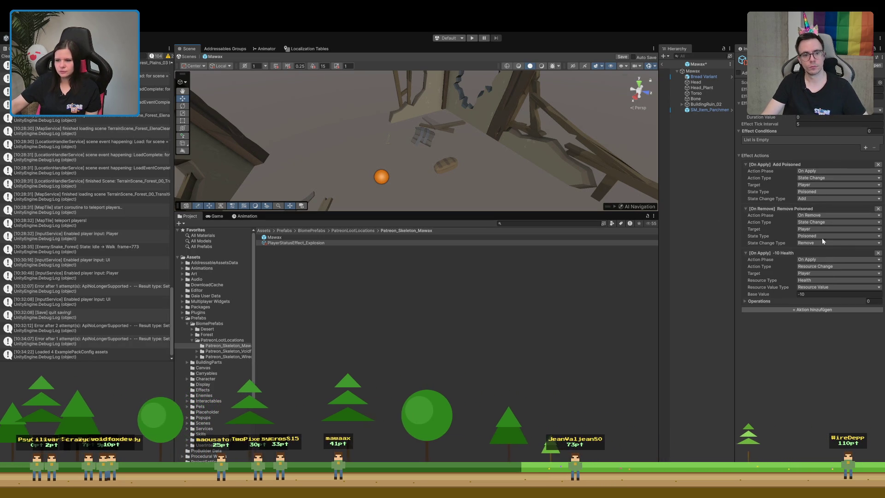
pyautogui.click(823, 192)
pyautogui.click(820, 289)
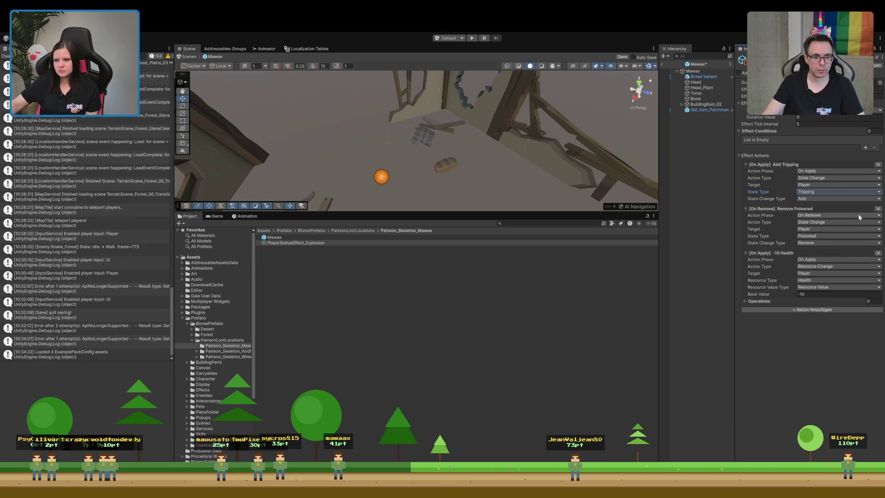
pyautogui.click(773, 208)
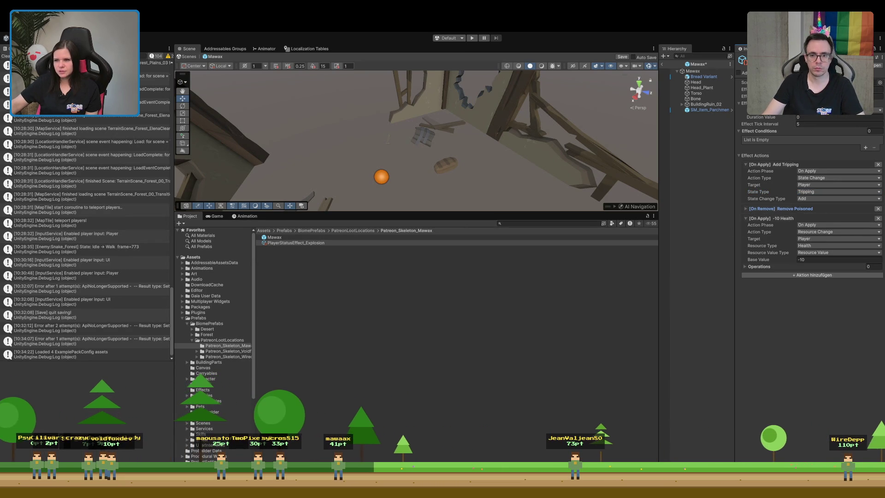
pyautogui.press('Delete')
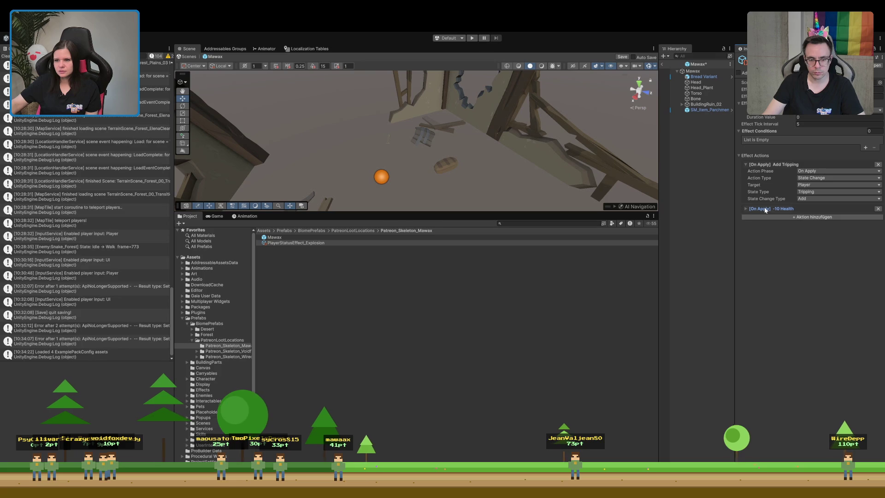
pyautogui.click(766, 210)
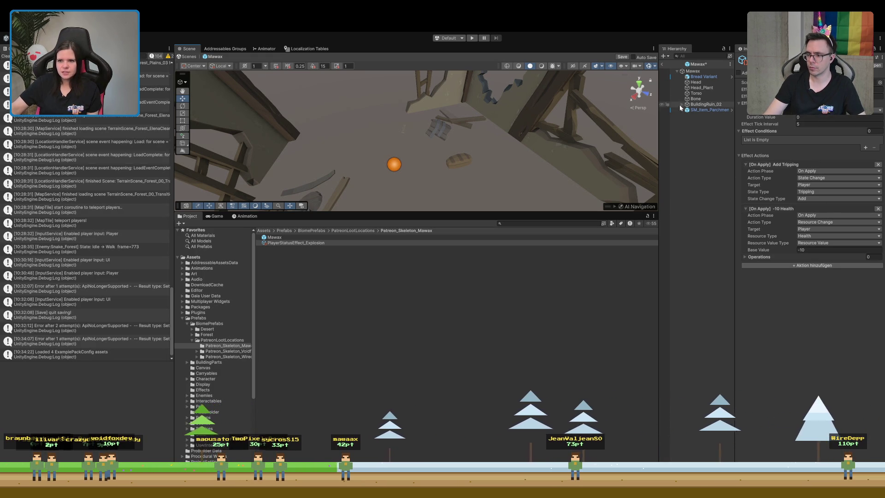
# Assign PlayerStatusEffect_Explosion to the Bread Variant's Trigger Effect Status Effect Data
pyautogui.click(697, 78)
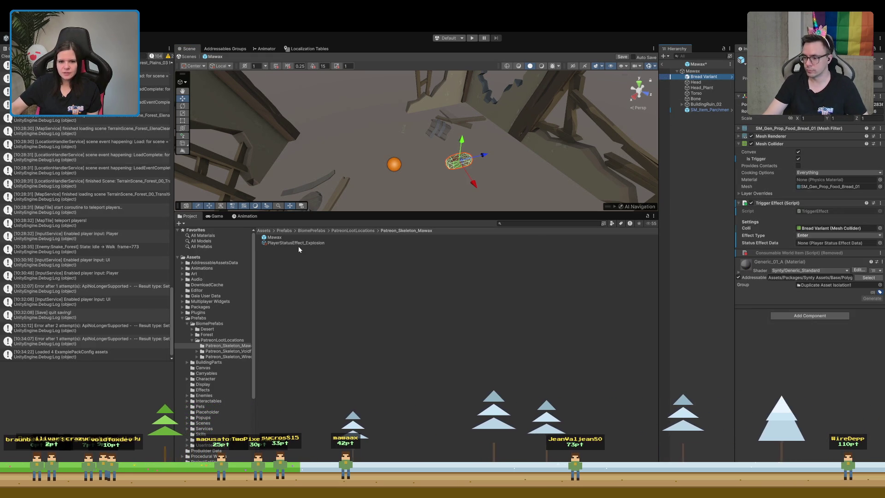
pyautogui.moveTo(299, 245); pyautogui.dragTo(830, 243)
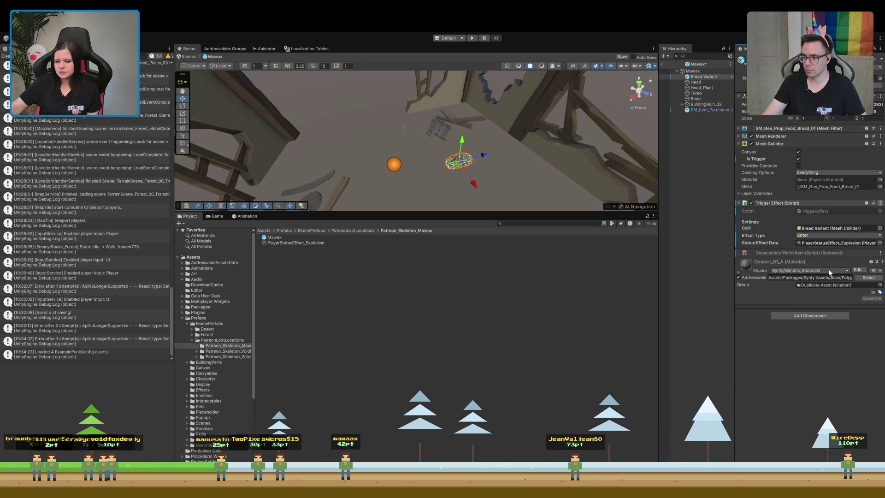
pyautogui.hotkey('alt', 'Tab')
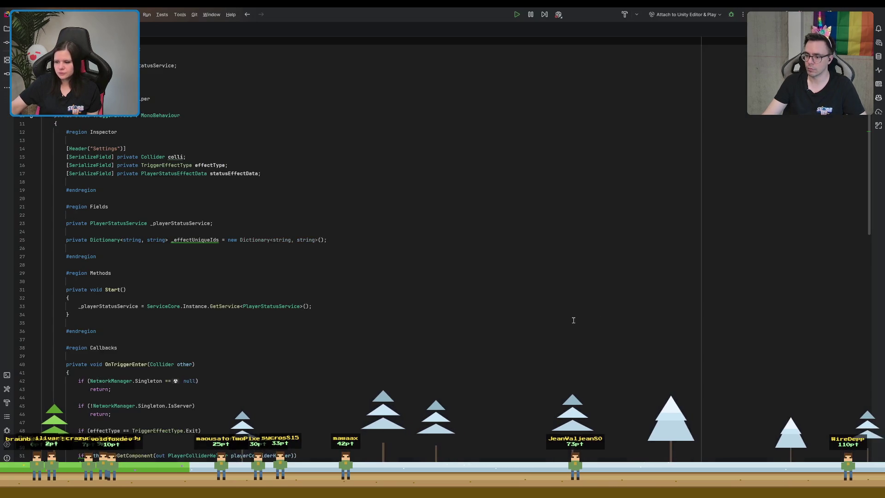
pyautogui.click(593, 315)
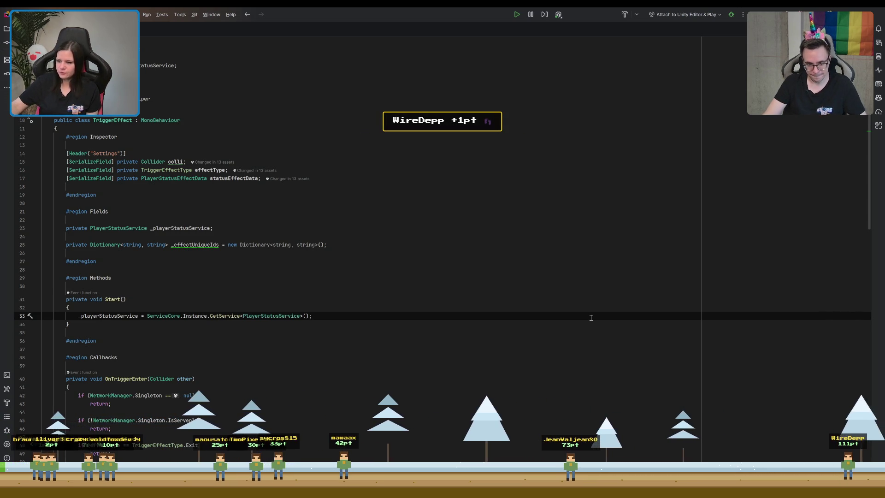
pyautogui.scroll(-3)
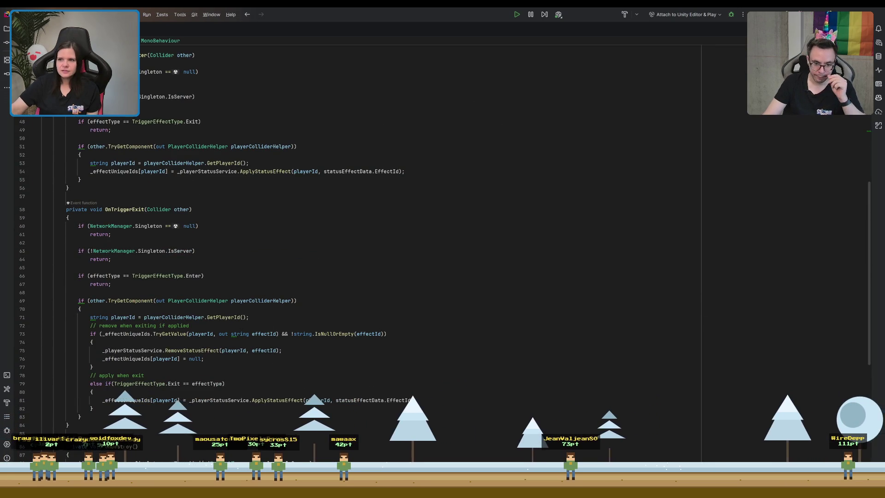
pyautogui.hotkey('alt', 'Tab')
pyautogui.moveTo(415, 138); pyautogui.dragTo(387, 147)
pyautogui.moveTo(457, 167); pyautogui.dragTo(446, 186)
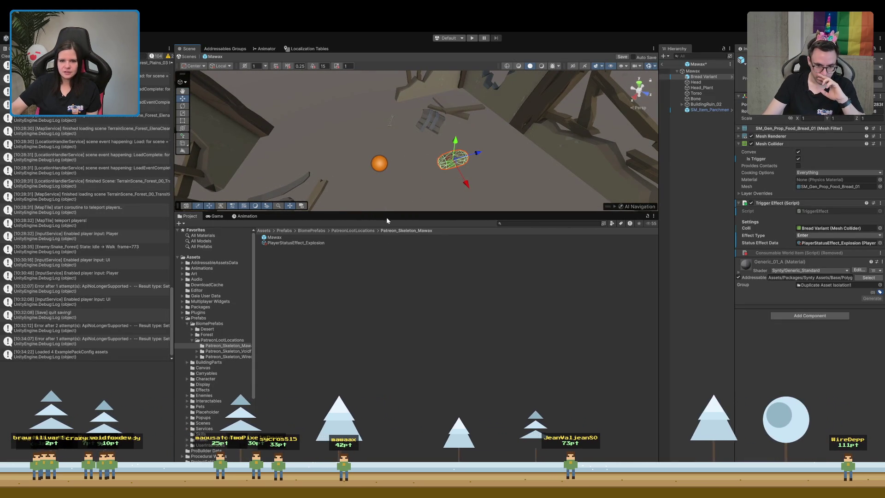
pyautogui.moveTo(386, 211); pyautogui.dragTo(438, 279)
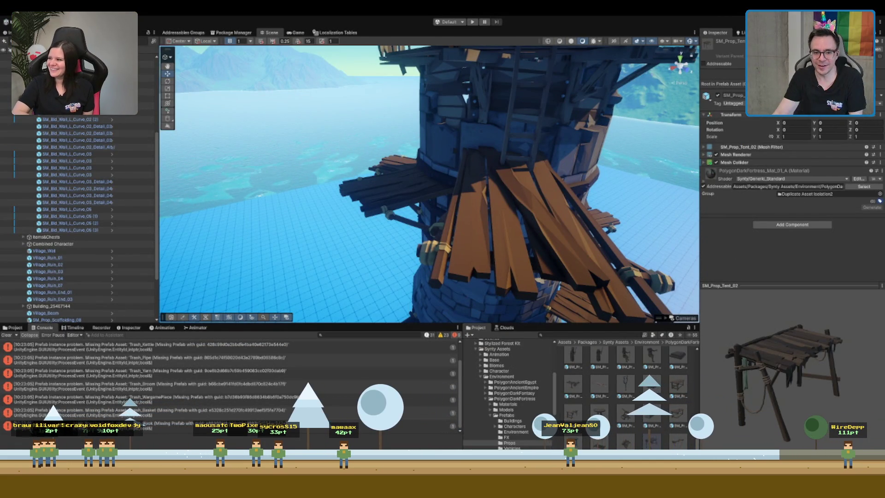
# Frame the damaged tower in the water and select its Building group
pyautogui.press('f')
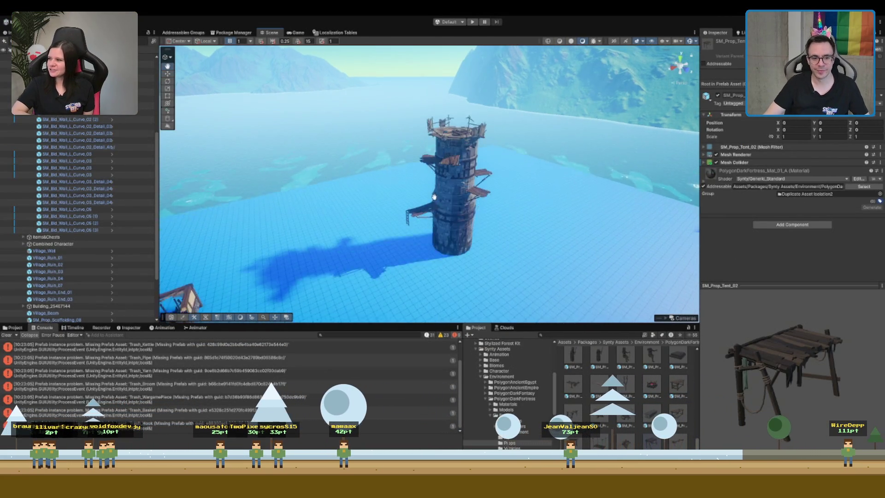
pyautogui.scroll(-3)
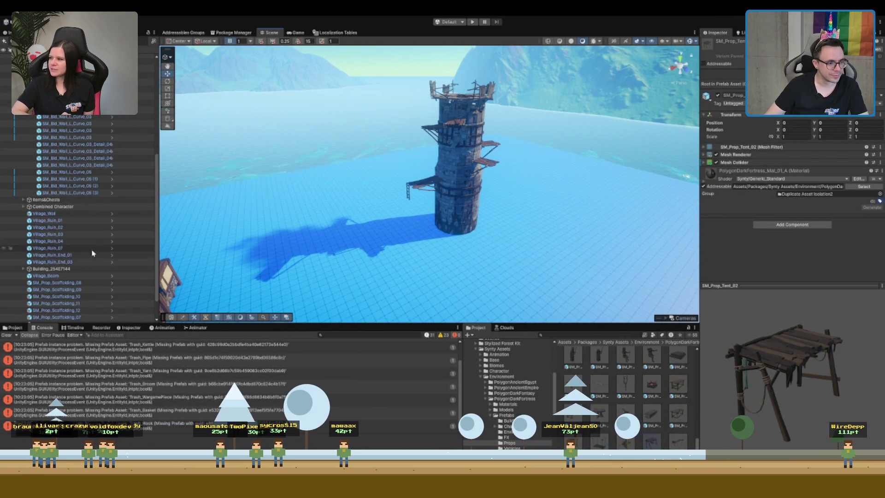
pyautogui.click(69, 268)
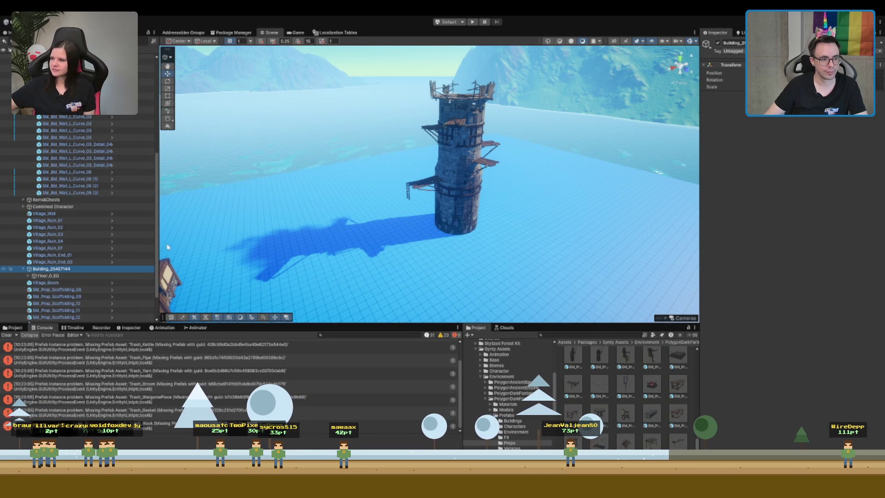
# Select the Tower_Destroyed_01 root object in the Hierarchy
pyautogui.press('Delete')
pyautogui.click(473, 169)
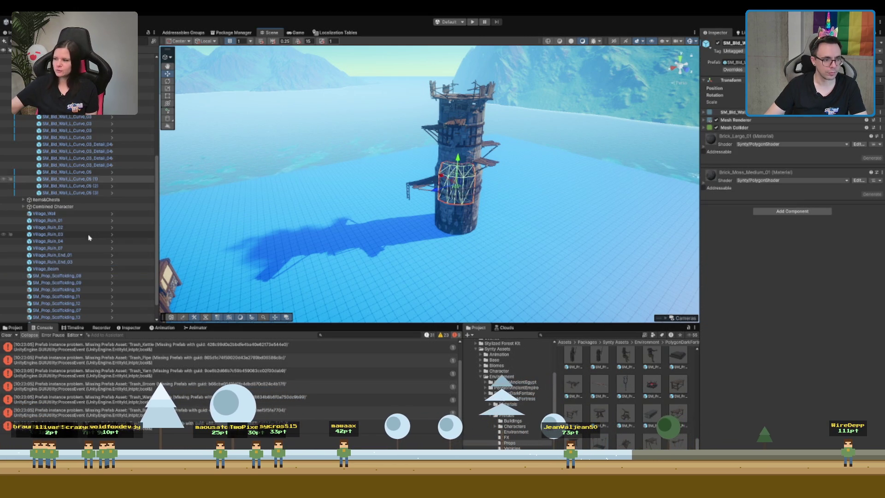
pyautogui.scroll(3)
pyautogui.scroll(3)
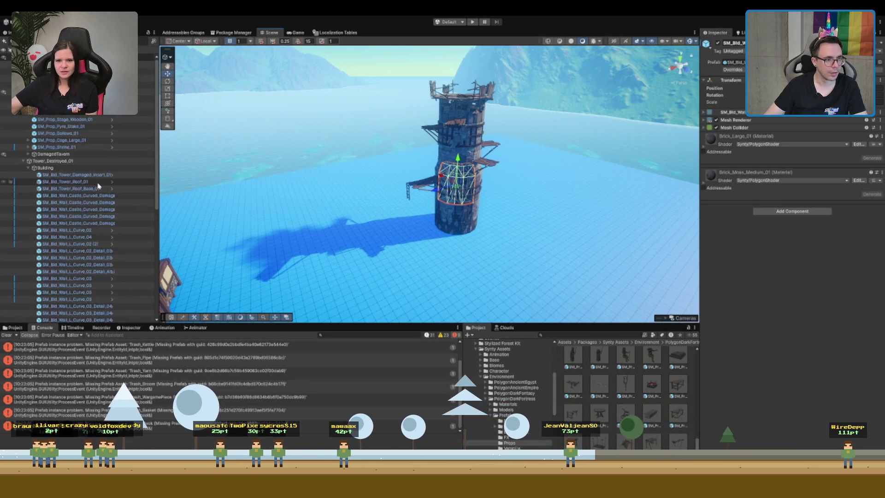
pyautogui.click(94, 169)
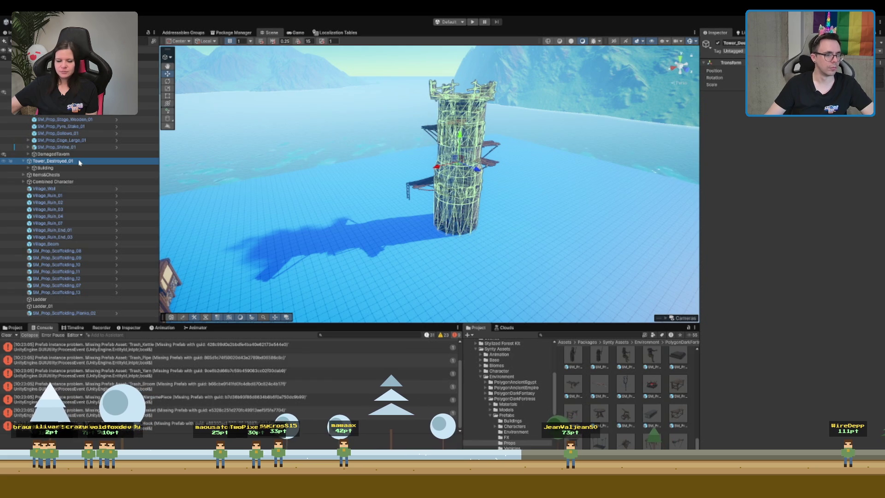
# Rename the tower root to Location_Loot_DamagedTower and create an empty child under it
pyautogui.click(738, 43)
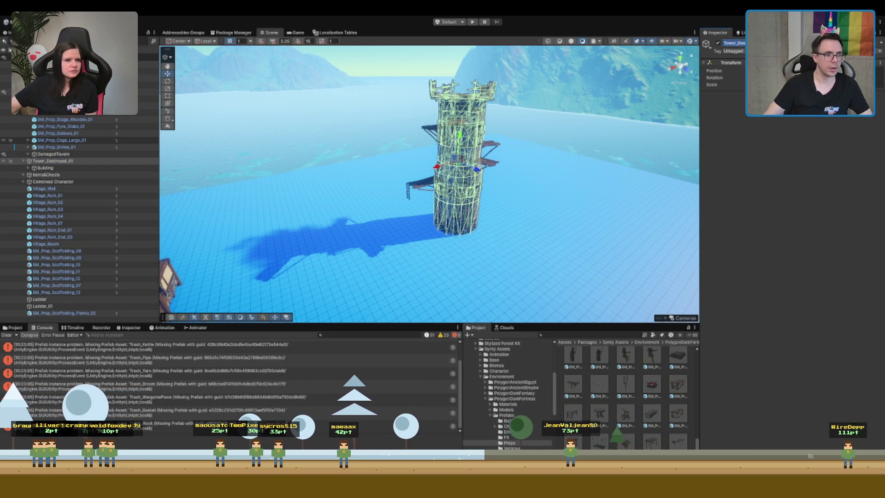
pyautogui.click(71, 99)
pyautogui.scroll(3)
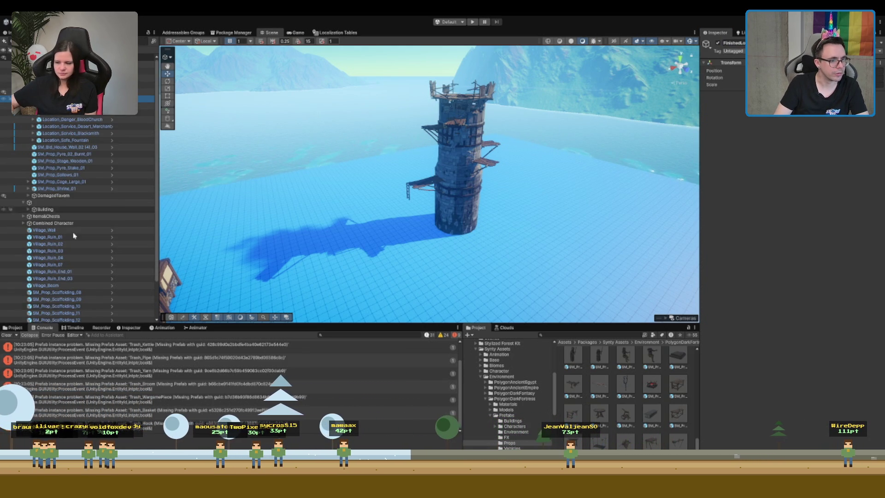
pyautogui.click(71, 202)
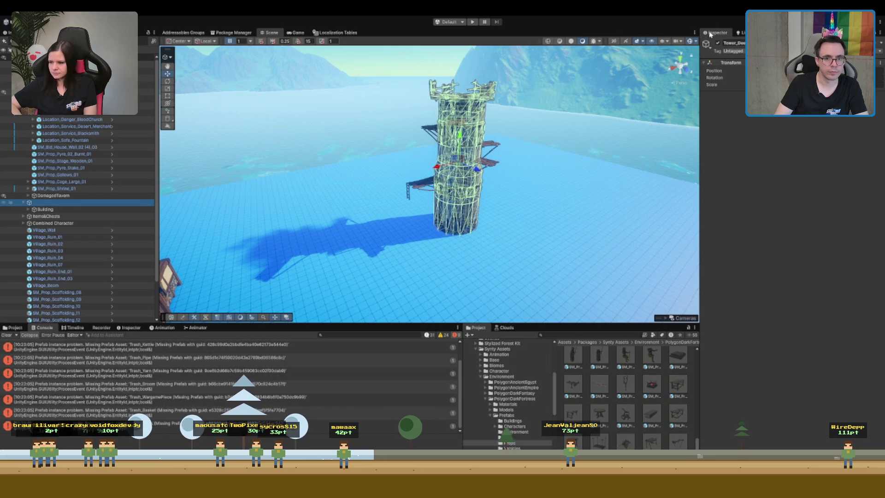
pyautogui.click(733, 43)
pyautogui.write('Locat')
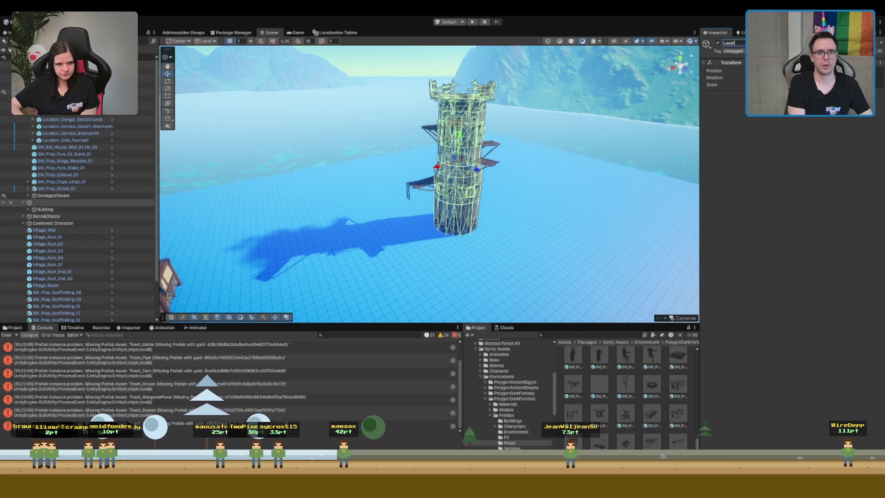
pyautogui.write('ion_L')
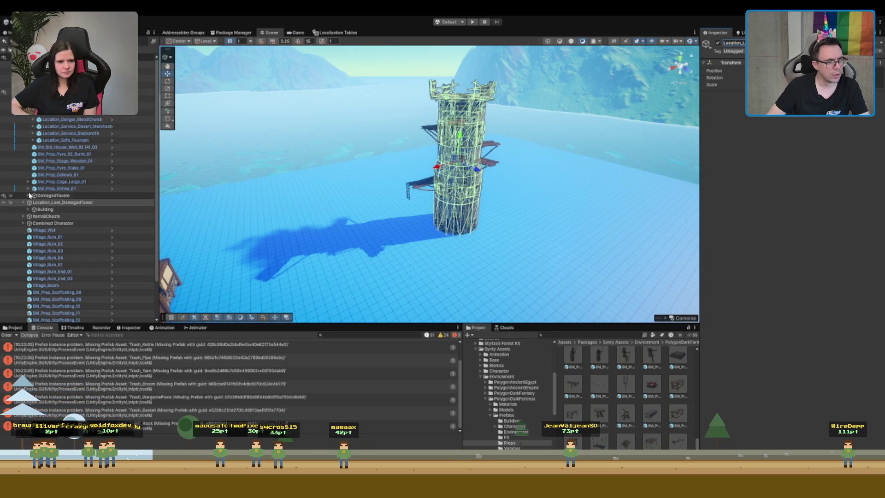
pyautogui.click(43, 203)
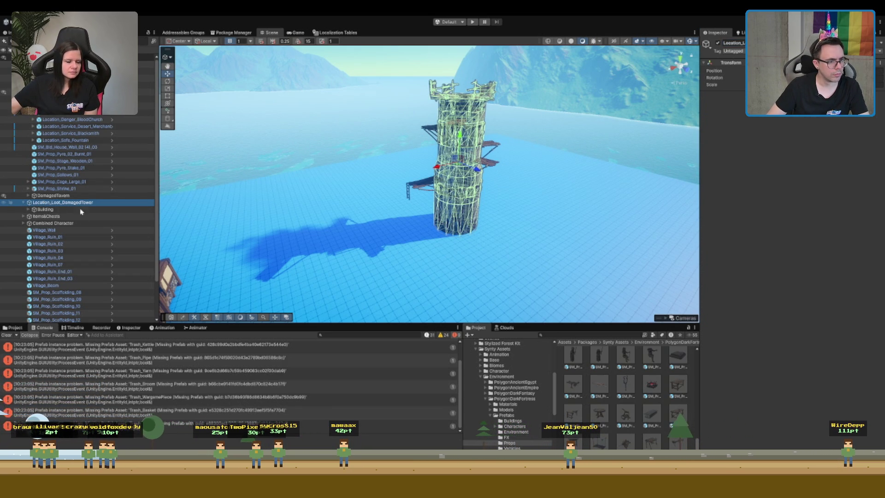
pyautogui.hotkey('alt', 'shift', 'n')
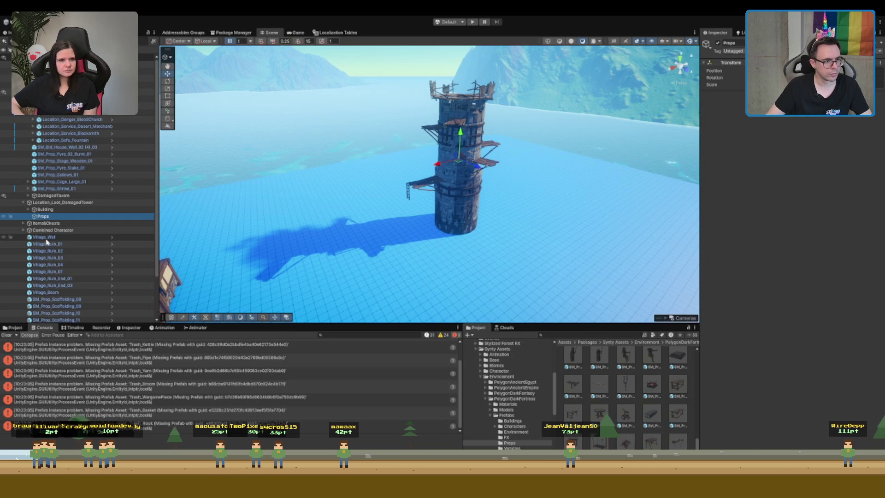
# Delete the village pieces from Village_Wall through Village_Beam from the tower
pyautogui.scroll(-3)
pyautogui.click(46, 250)
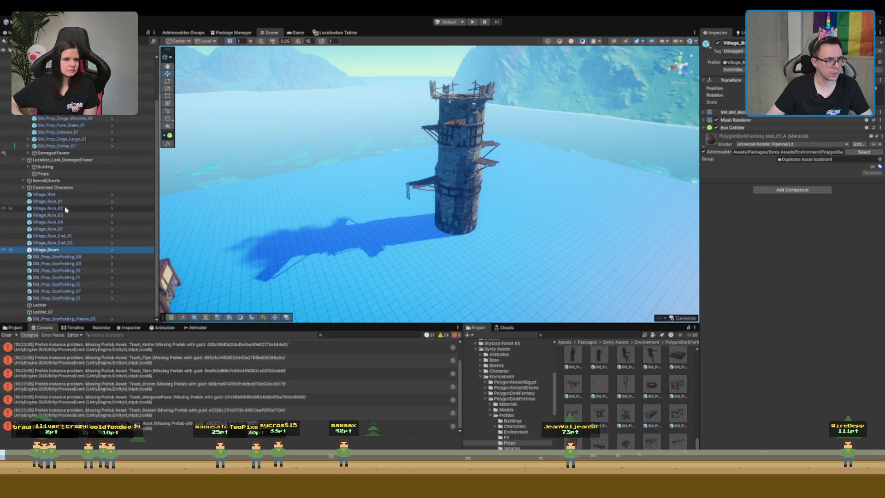
pyautogui.click(50, 194)
pyautogui.press('Delete')
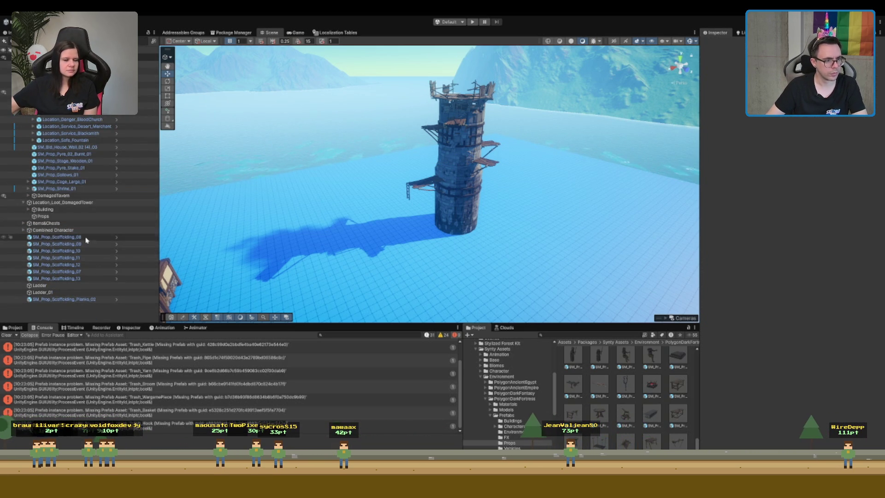
# Move the scaffolding pieces, through SM_Prop_Scaffolding_Planks_02, into the tower's Props group
pyautogui.click(86, 240)
pyautogui.click(64, 299)
pyautogui.moveTo(72, 229); pyautogui.dragTo(57, 217)
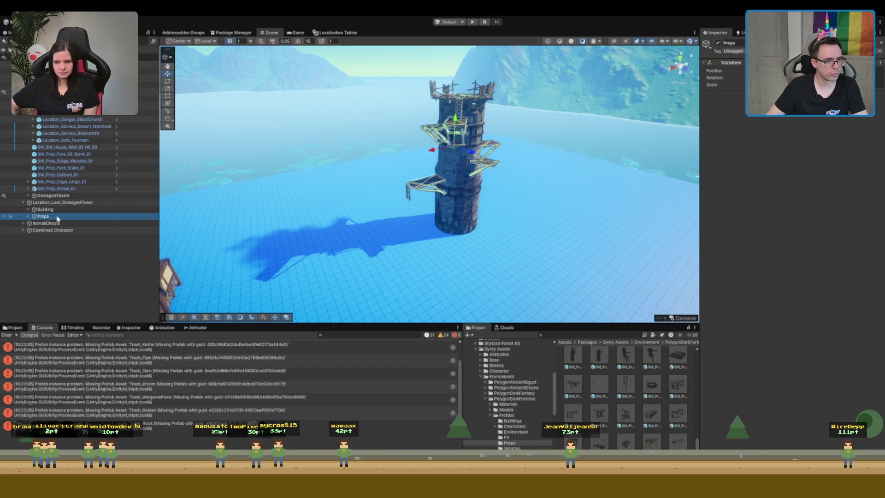
# Frame and orbit around the damaged tower, then select Location_Loot_DamagedTower
pyautogui.doubleClick(57, 217)
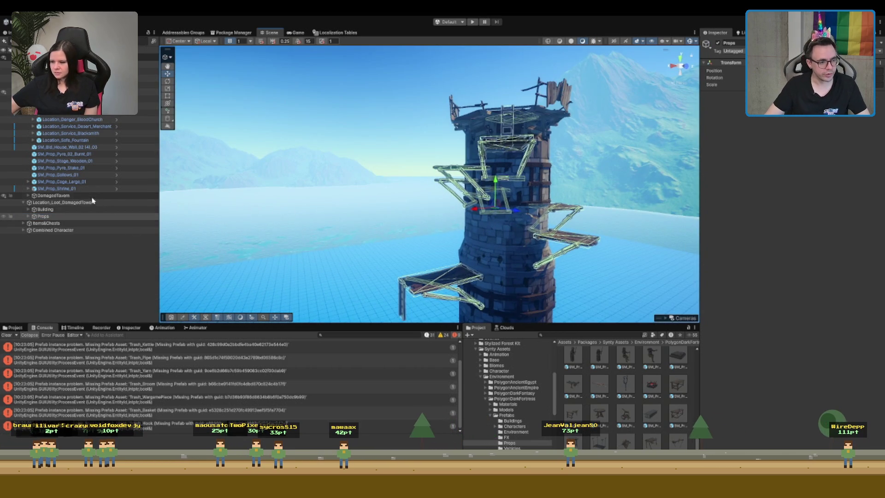
pyautogui.doubleClick(92, 201)
pyautogui.moveTo(475, 198); pyautogui.dragTo(459, 166)
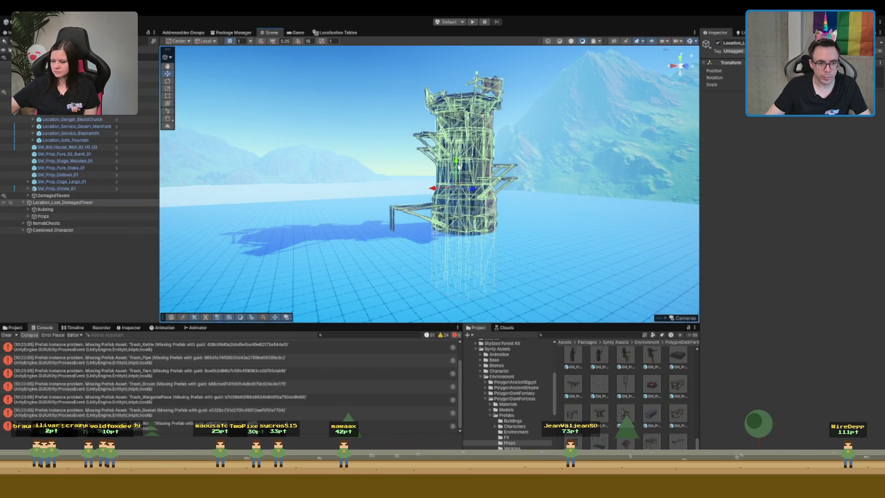
pyautogui.click(406, 104)
pyautogui.moveTo(407, 103); pyautogui.dragTo(582, 194)
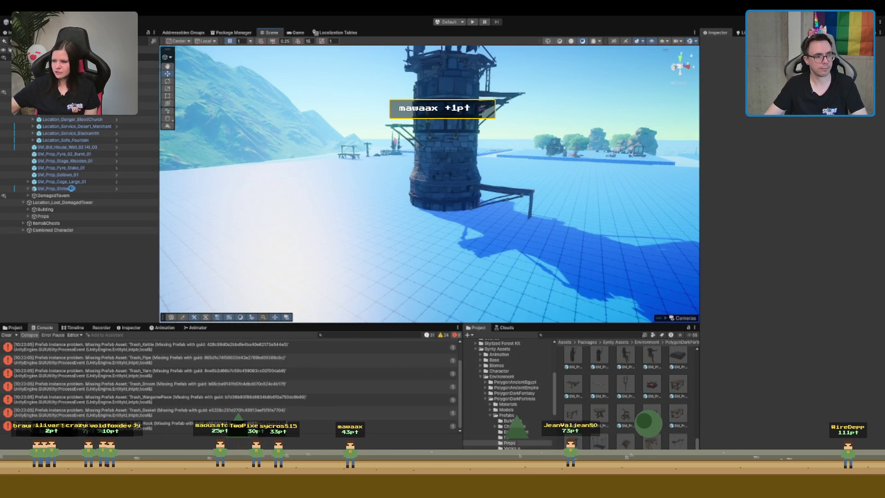
pyautogui.click(62, 202)
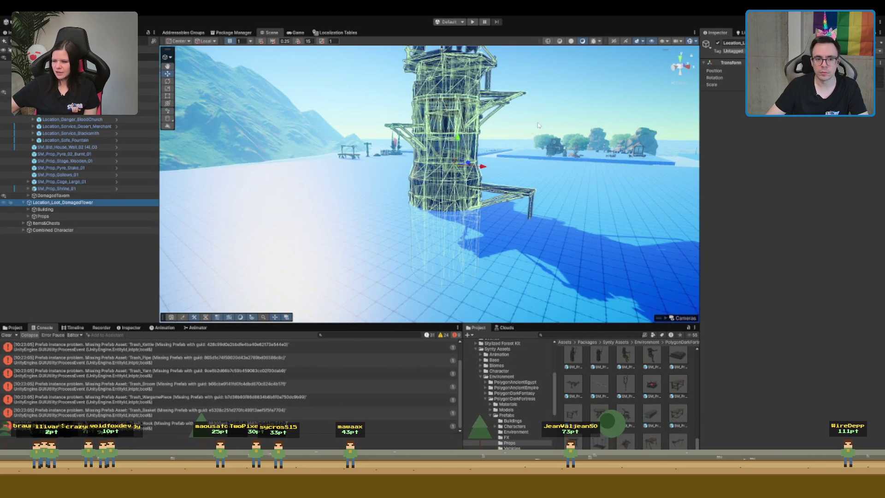
# Move the tower onto the platform beside the village and set the handle to Pivot
pyautogui.press('h')
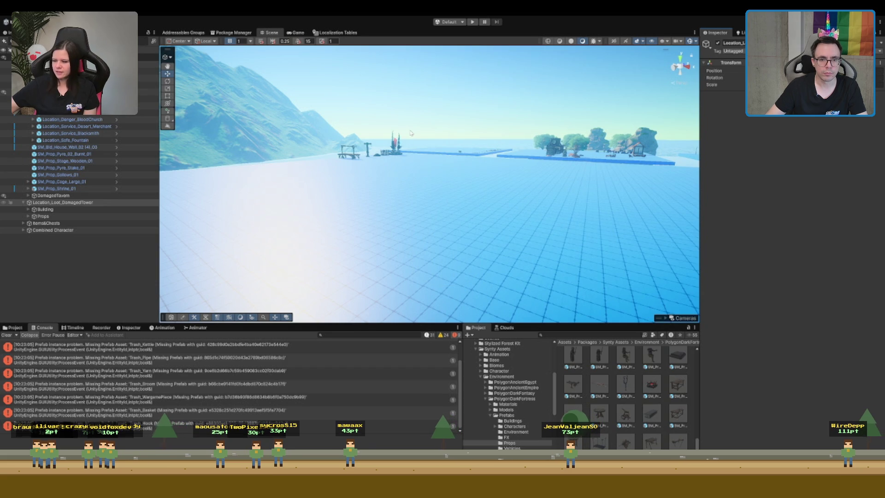
pyautogui.press('f')
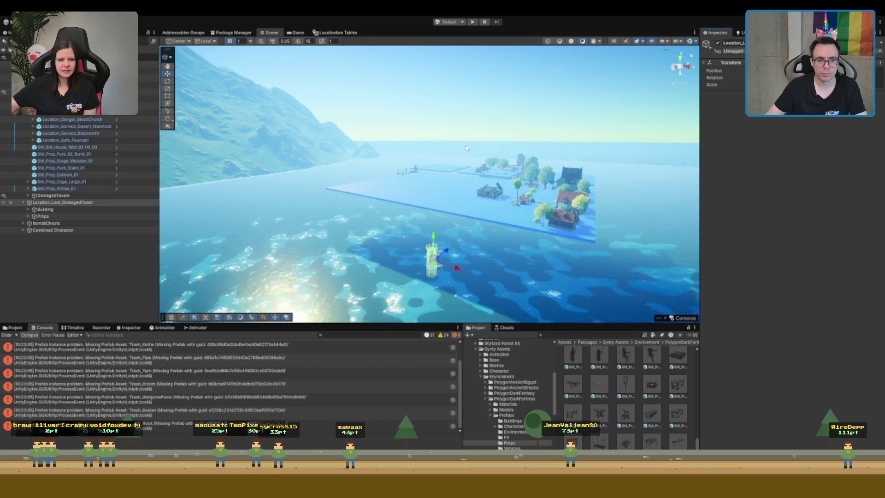
pyautogui.moveTo(448, 236); pyautogui.dragTo(448, 167)
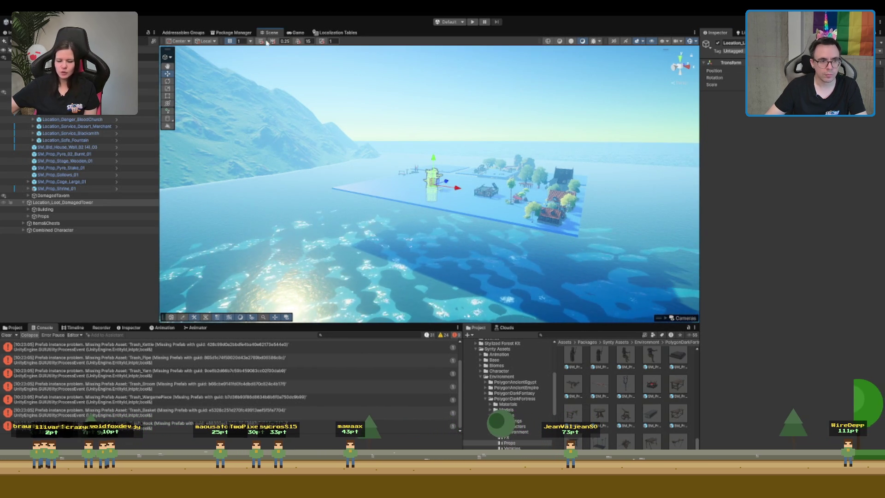
pyautogui.click(179, 41)
pyautogui.press('f')
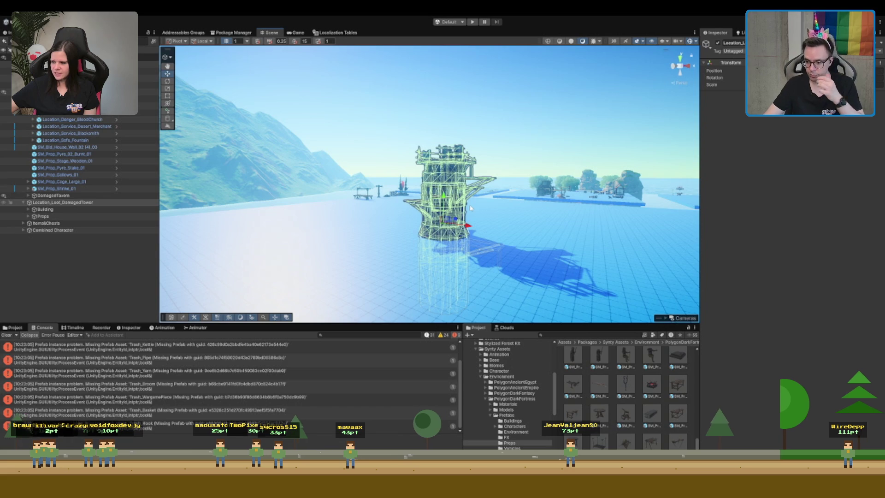
pyautogui.scroll(3)
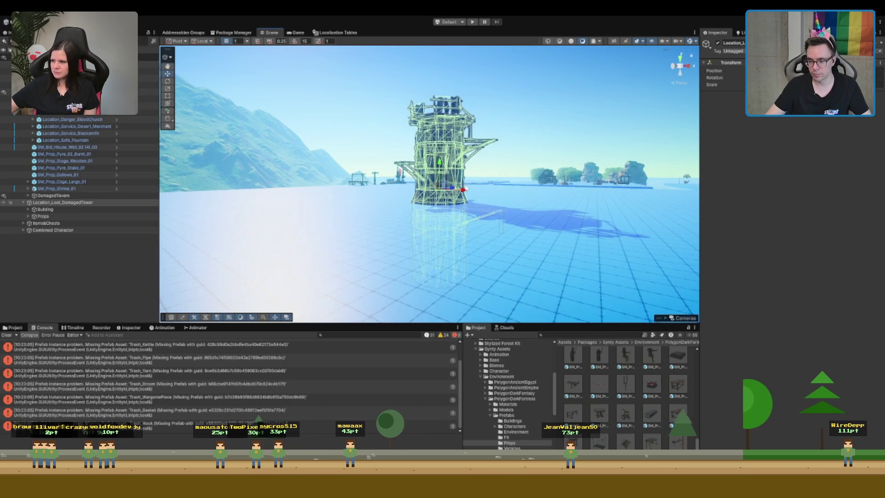
pyautogui.click(439, 167)
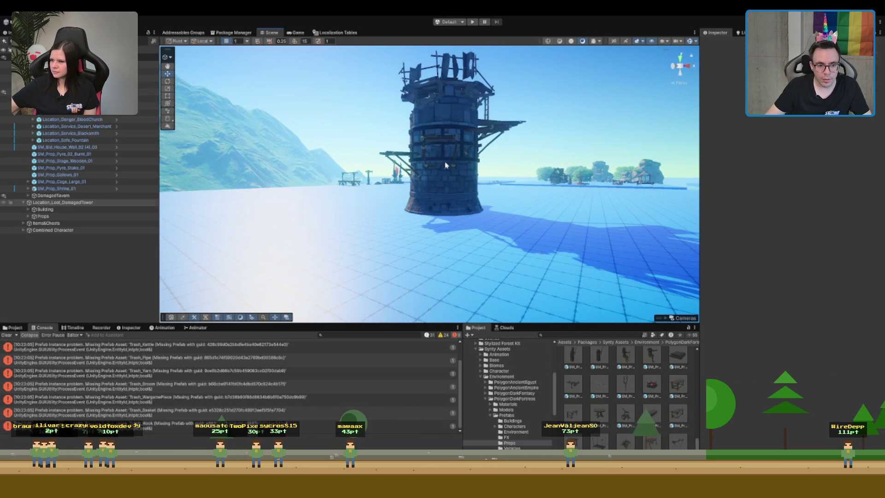
pyautogui.click(444, 153)
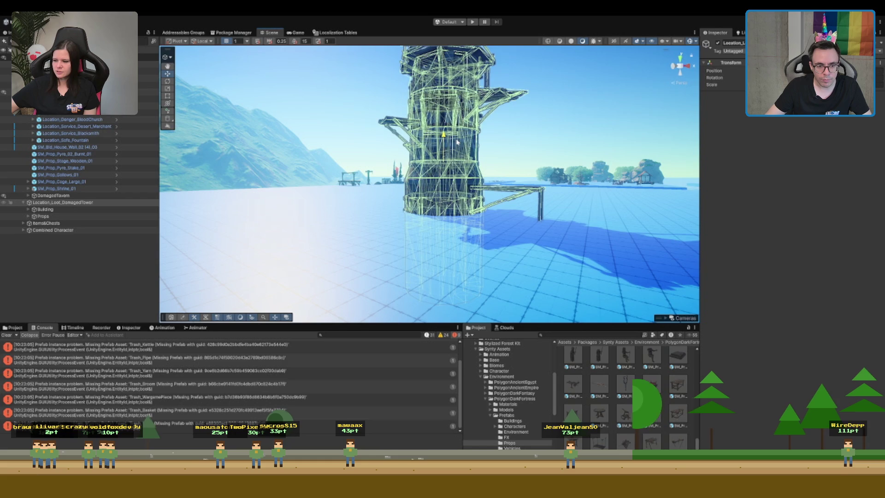
pyautogui.moveTo(534, 183); pyautogui.dragTo(505, 199)
pyautogui.press('f')
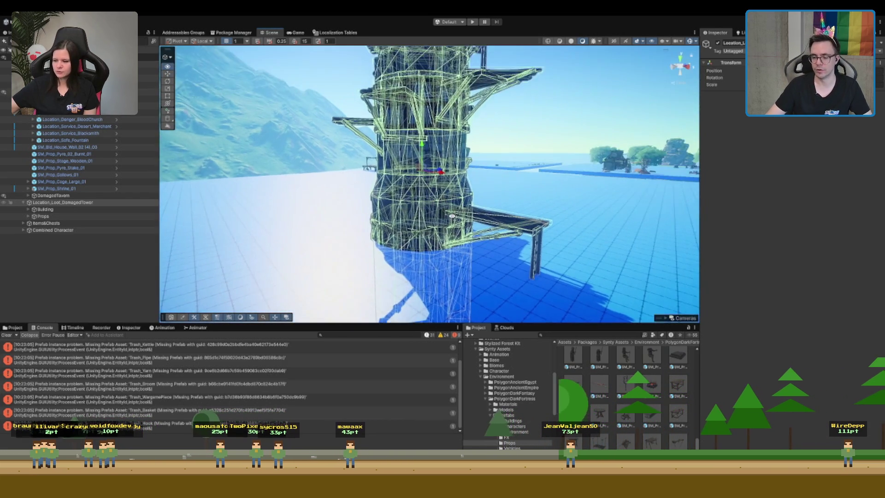
# Reselect the tower root and lower it partly into the ground
pyautogui.click(44, 210)
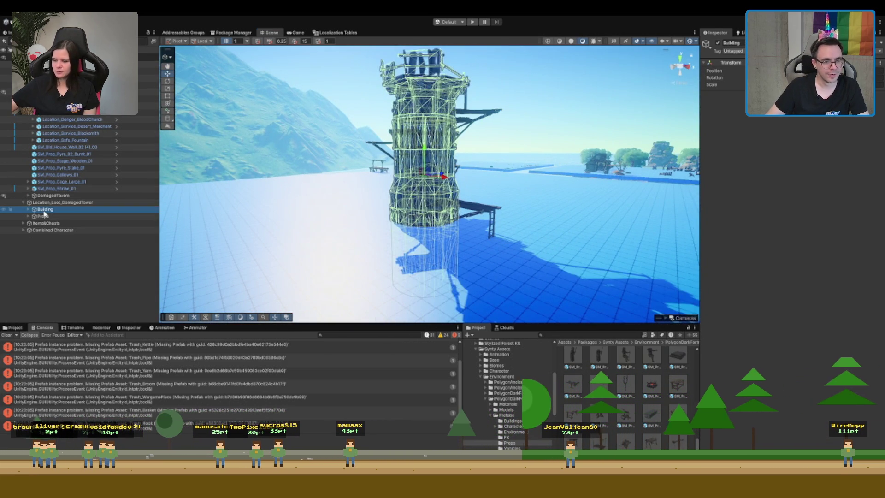
pyautogui.press('Down')
pyautogui.press('Up')
pyautogui.press('Down')
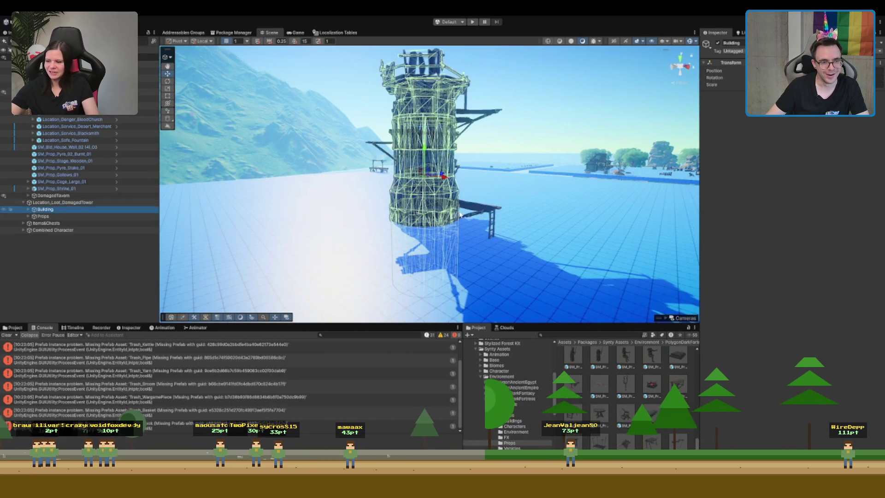
pyautogui.press('Up')
pyautogui.press('Up')
pyautogui.click(512, 198)
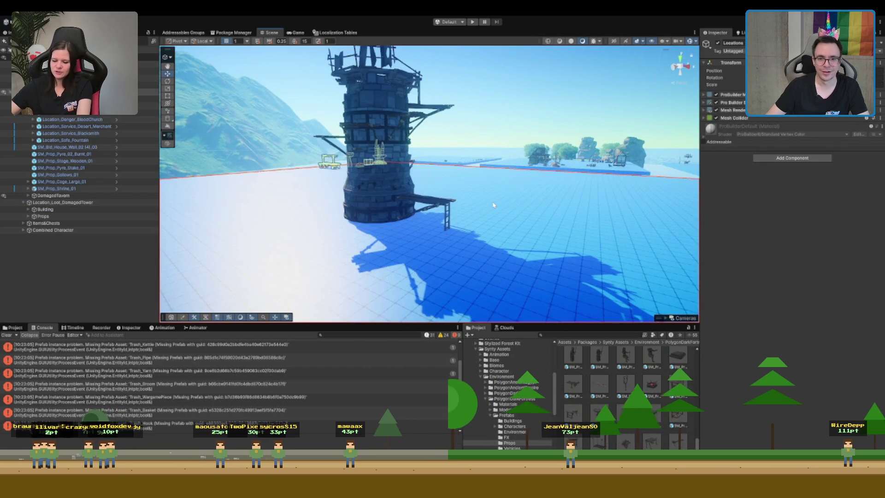
pyautogui.click(46, 203)
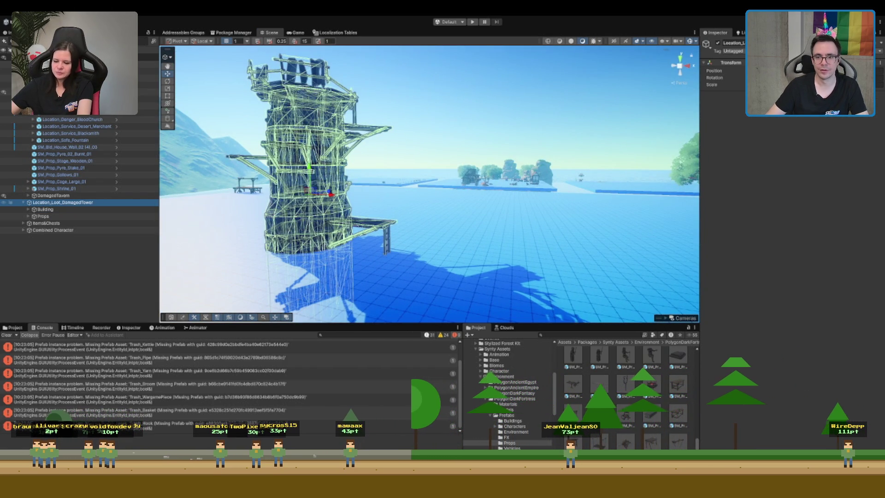
pyautogui.moveTo(318, 191); pyautogui.dragTo(321, 187)
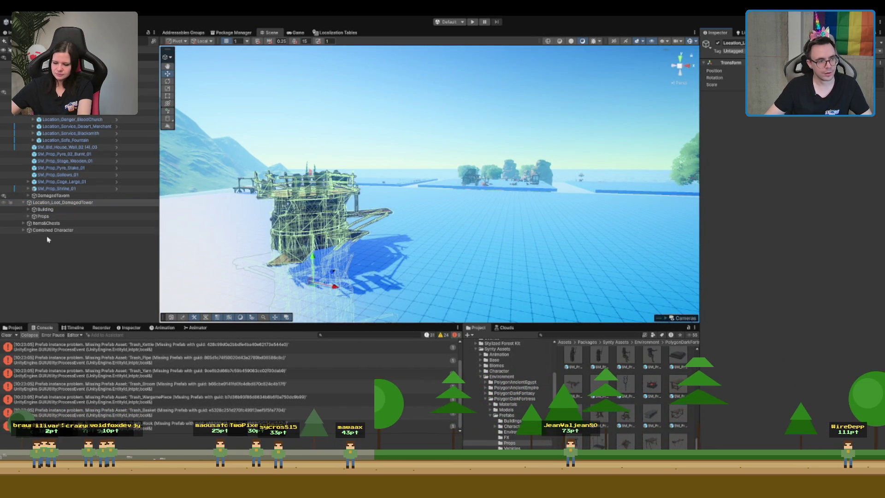
pyautogui.click(45, 209)
pyautogui.click(43, 216)
# Drag the selected Building and Props up the Y axis so the tower clears the ground
pyautogui.moveTo(312, 260); pyautogui.dragTo(313, 172)
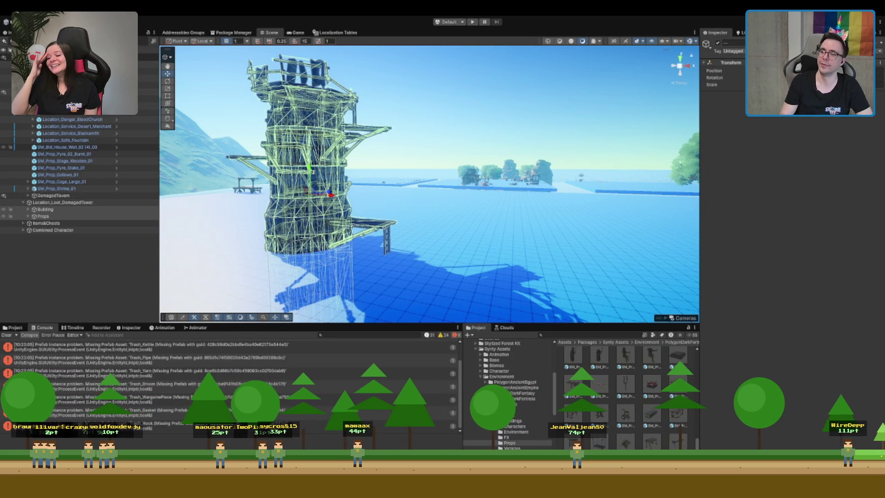
pyautogui.press('w')
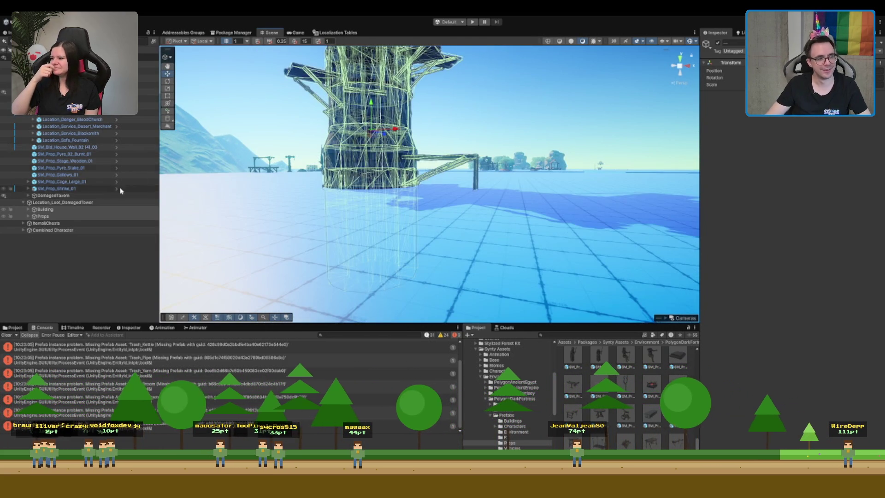
# Place Location_Loot_DamagedTower just below Location_Safe_Fountain in the Hierarchy
pyautogui.click(88, 203)
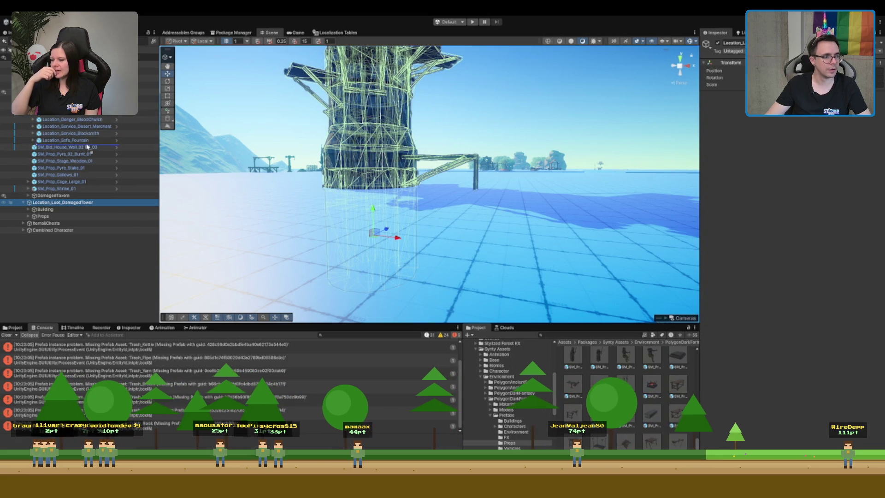
pyautogui.moveTo(88, 146); pyautogui.dragTo(88, 145)
pyautogui.click(70, 140)
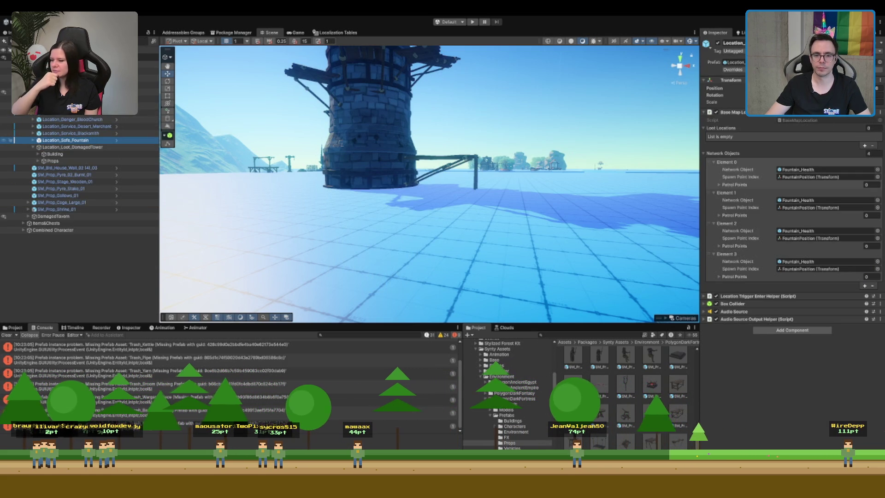
pyautogui.press('Up')
pyautogui.press('Up')
pyautogui.press('Up')
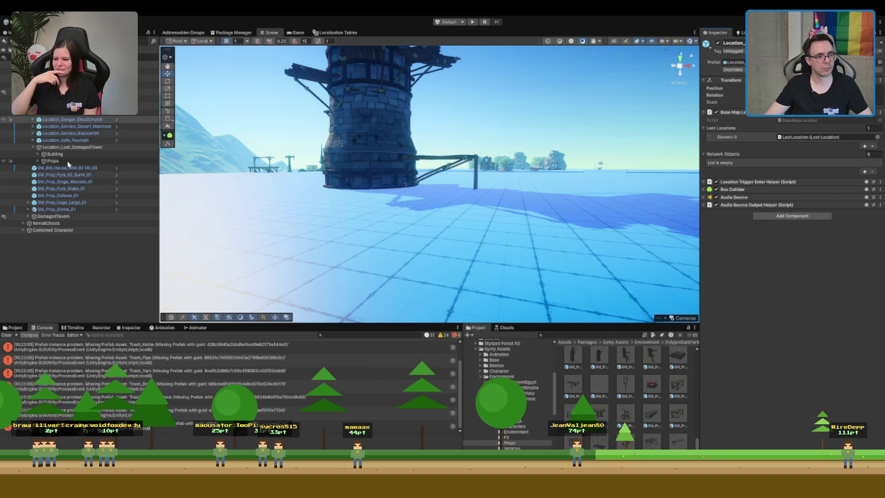
# Readjust the height of the tower's Building and Props pieces in the scene
pyautogui.click(309, 112)
pyautogui.moveTo(373, 212); pyautogui.dragTo(373, 166)
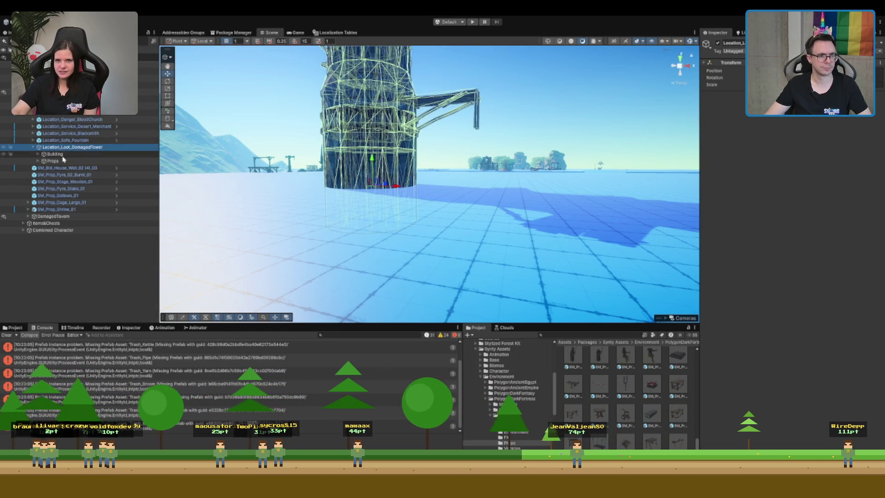
pyautogui.click(55, 154)
pyautogui.click(59, 161)
pyautogui.press('f')
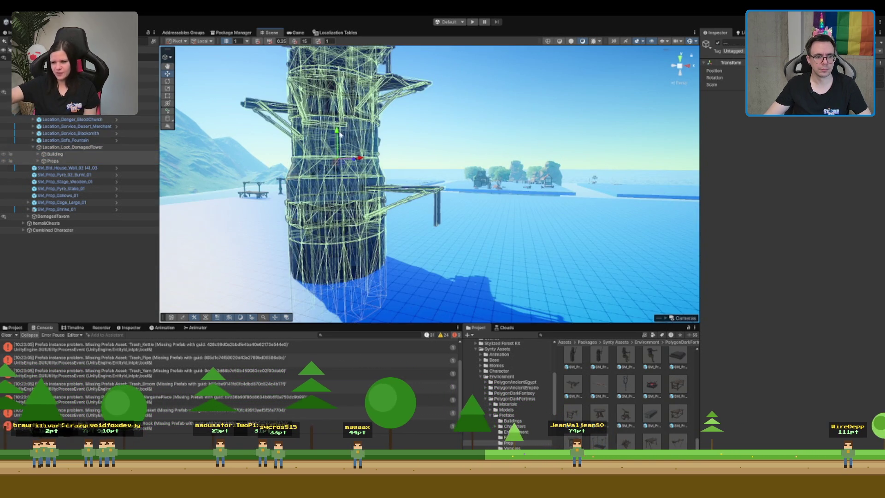
pyautogui.moveTo(336, 169); pyautogui.dragTo(330, 187)
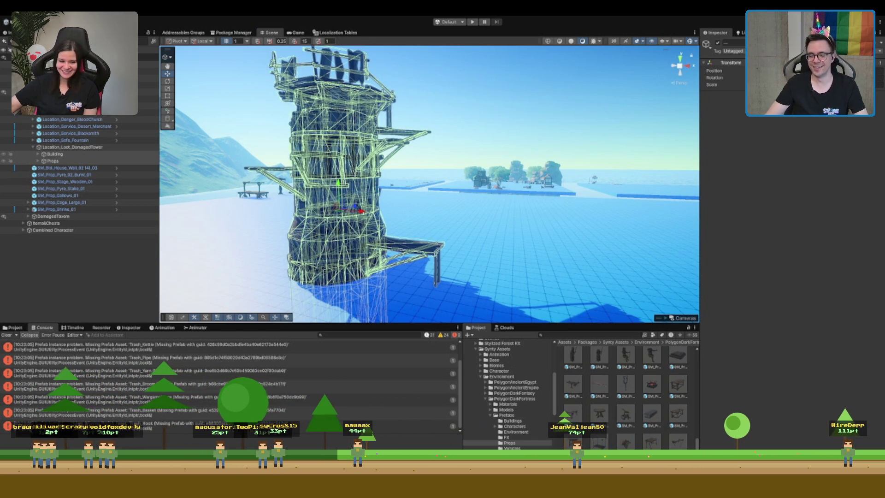
# Compare the fountain location's components with the damaged tower's in the Inspector
pyautogui.click(65, 139)
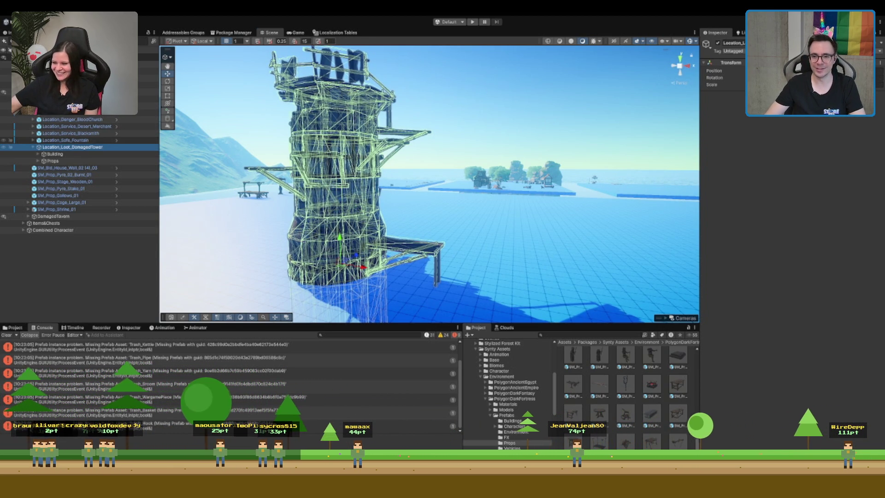
pyautogui.click(72, 146)
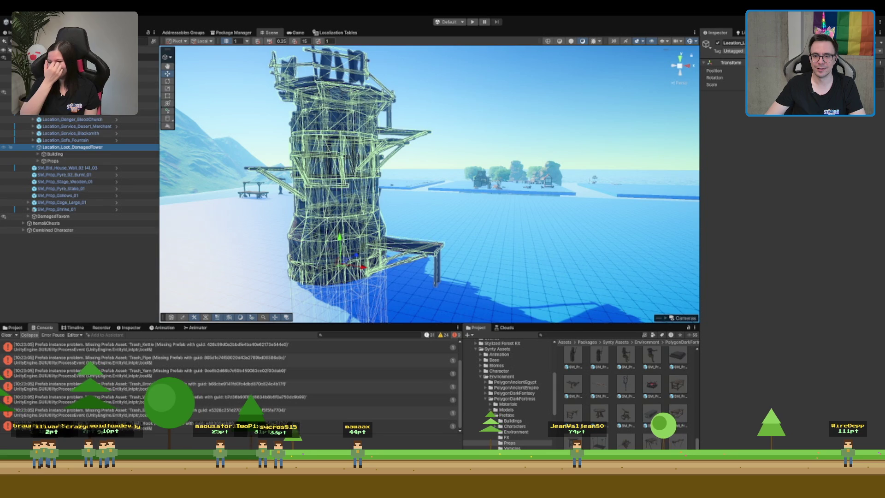
pyautogui.click(65, 140)
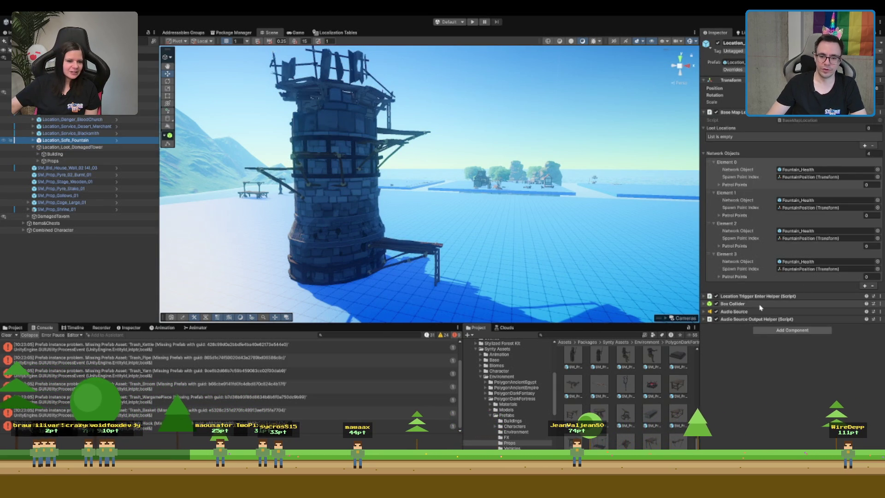
pyautogui.press('Down')
pyautogui.press('Up')
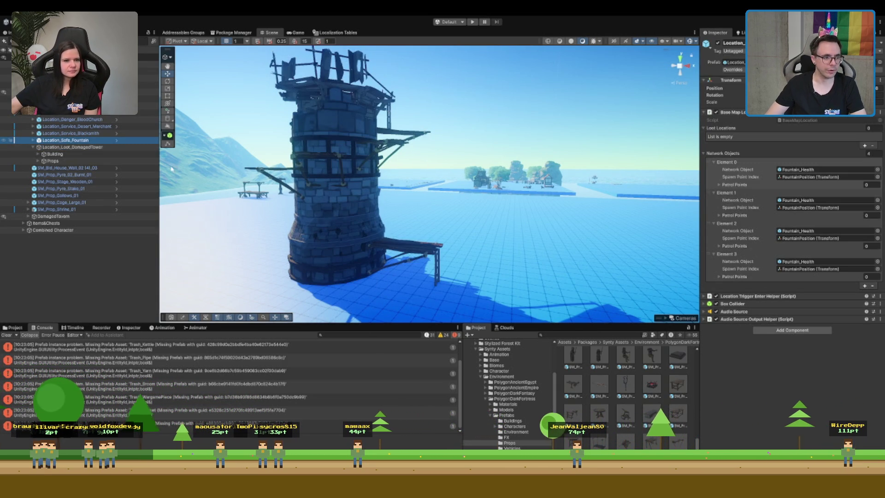
pyautogui.click(789, 163)
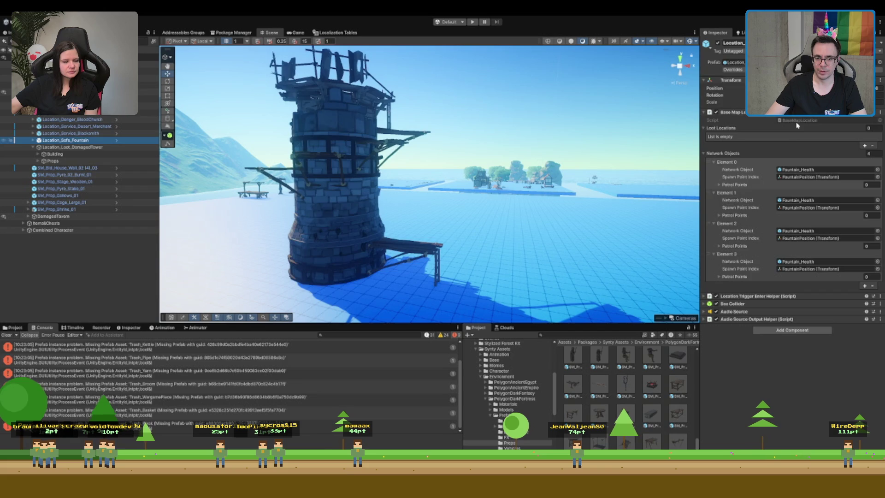
pyautogui.press('Down')
pyautogui.hotkey('alt', 'Tab')
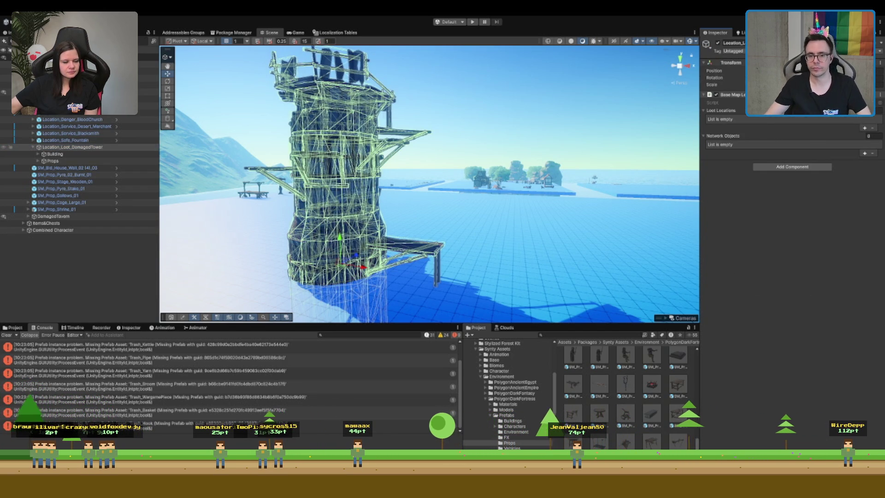
pyautogui.press('f')
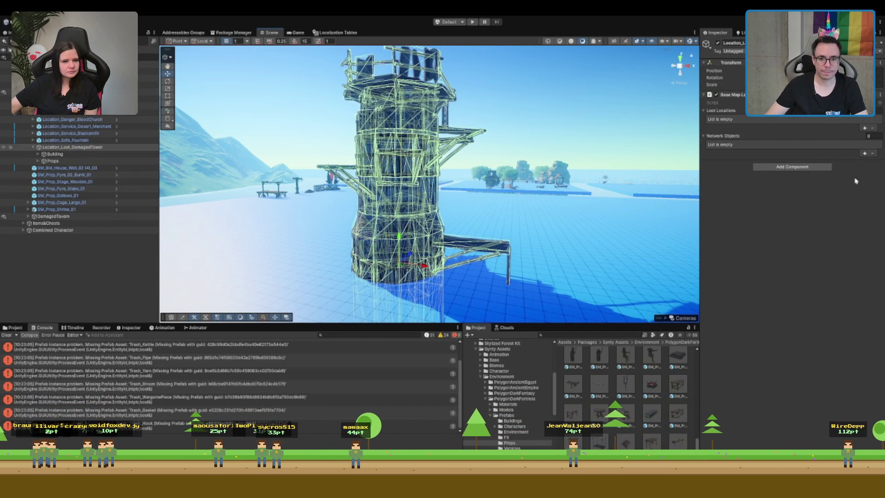
# Copy the fountain's Audio Source and Audio Source Output Helper onto the tower
pyautogui.click(75, 140)
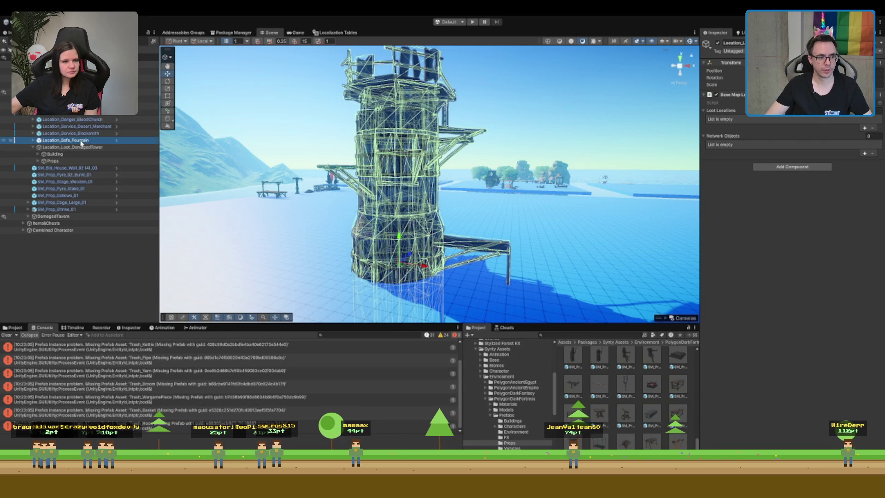
pyautogui.click(787, 296)
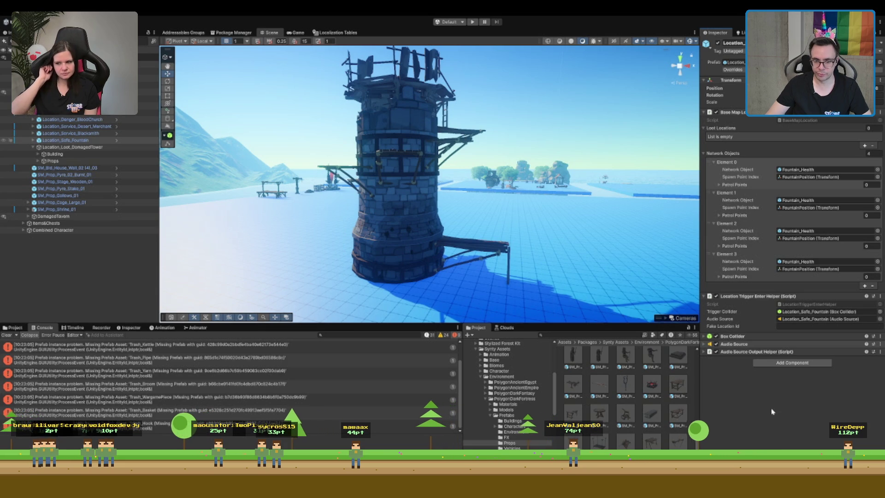
pyautogui.click(72, 146)
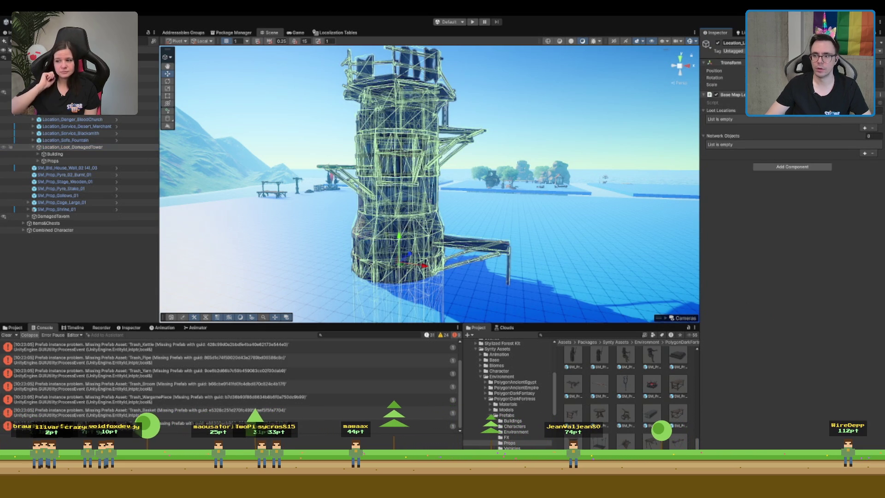
pyautogui.click(86, 141)
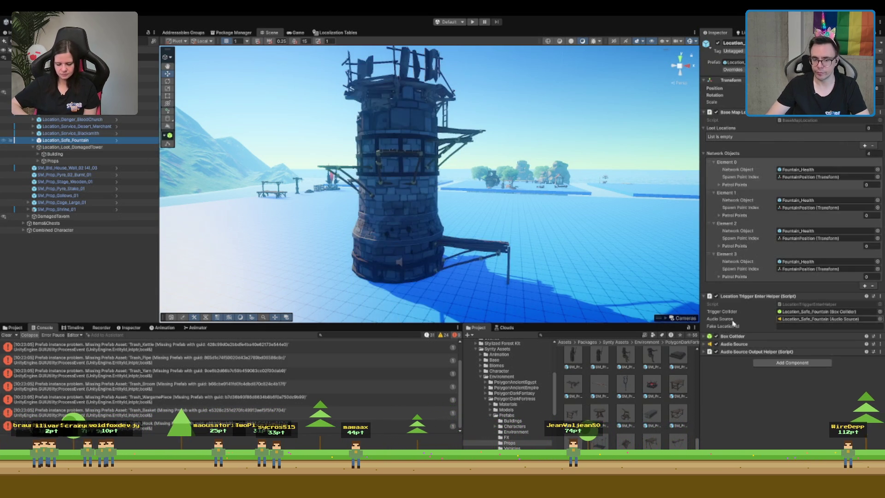
pyautogui.click(762, 376)
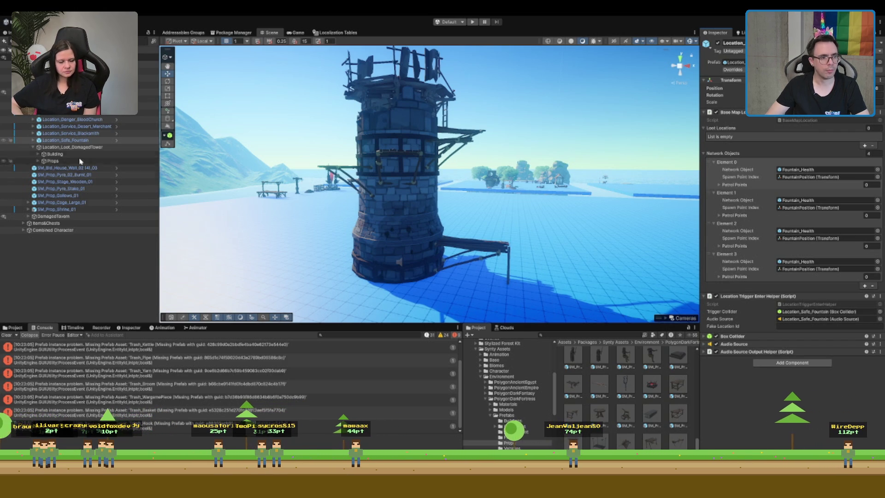
pyautogui.click(73, 147)
pyautogui.click(727, 164)
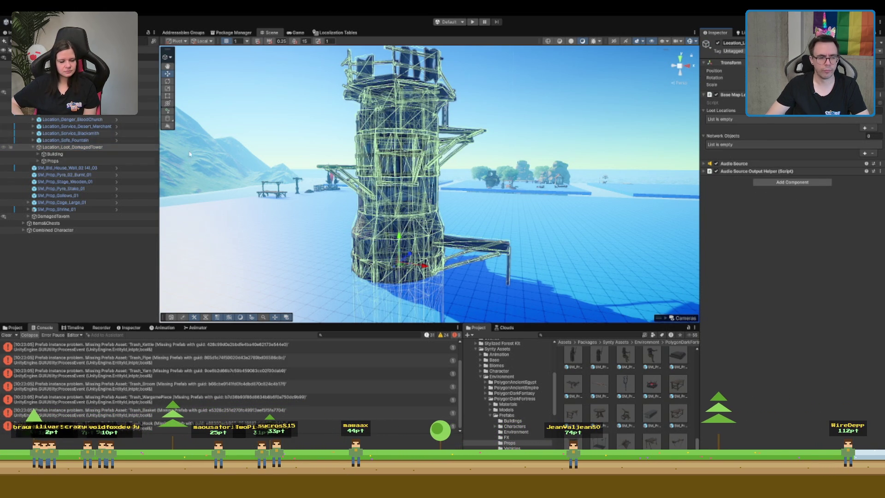
pyautogui.hotkey('ctrl', 'z')
# Paste the Location Trigger Enter Helper onto the tower and clear its Trigger Collider field
pyautogui.click(772, 353)
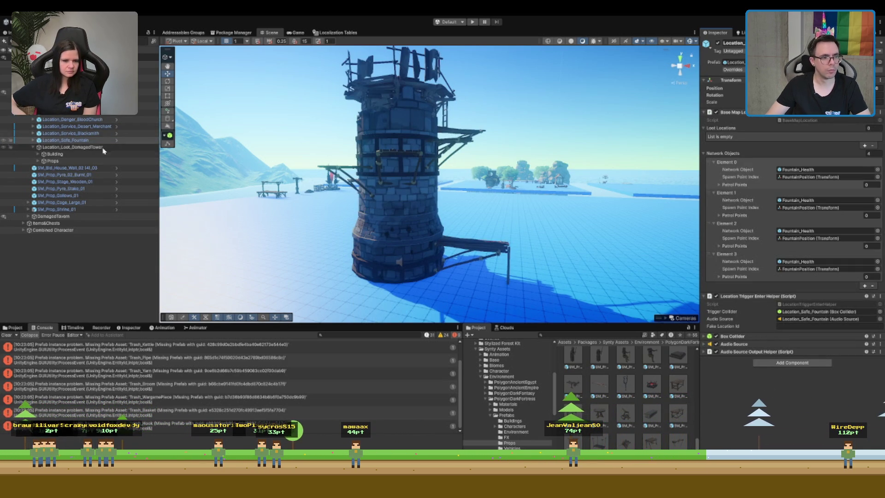
pyautogui.hotkey('ctrl', 'z')
pyautogui.click(759, 176)
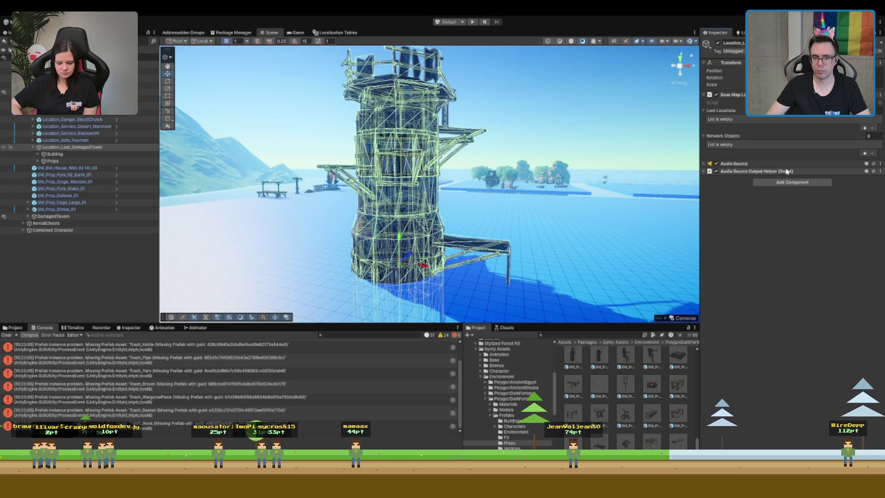
pyautogui.hotkey('ctrl', 'v')
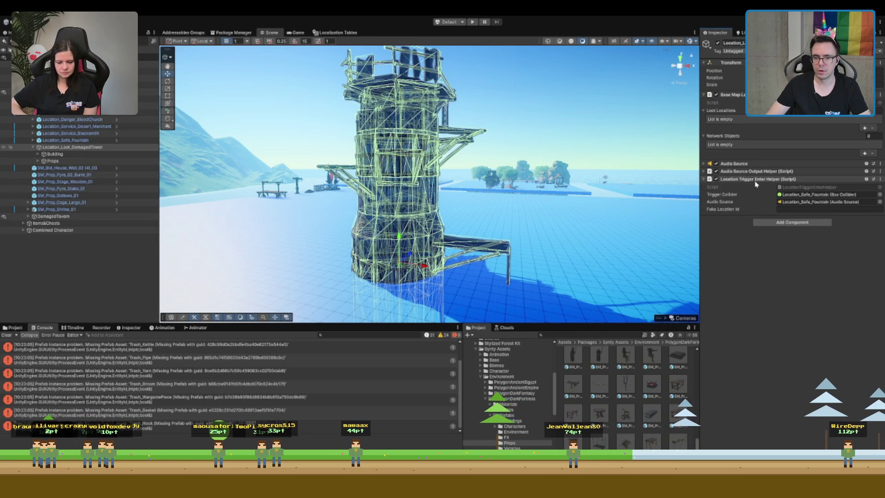
pyautogui.click(828, 194)
pyautogui.press('Delete')
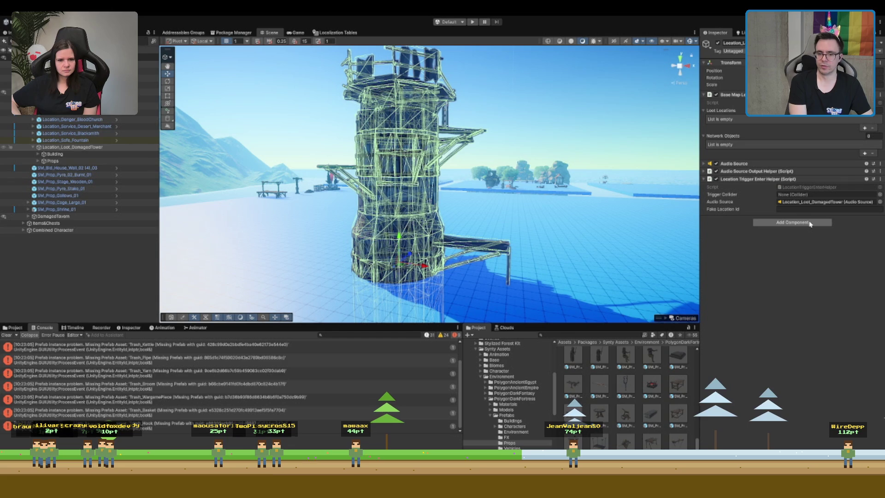
# Make the Sphere Collider a trigger with a radius of 10
pyautogui.scroll(-3)
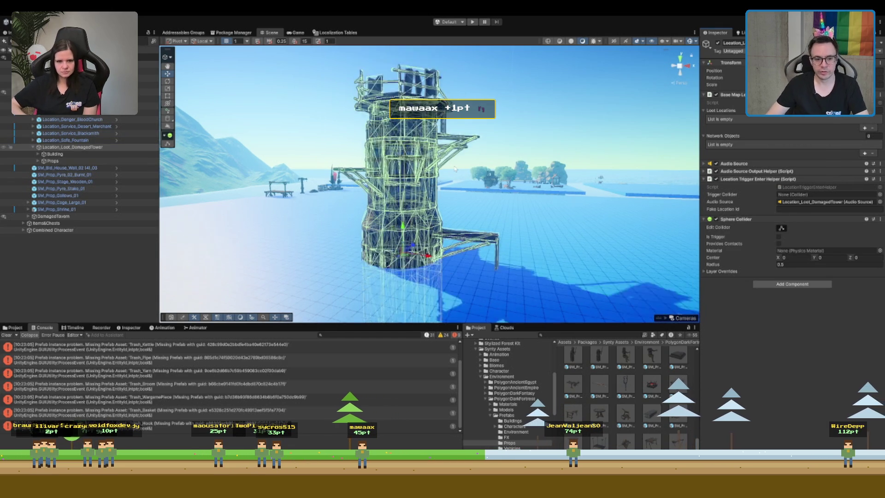
pyautogui.click(779, 237)
pyautogui.click(811, 265)
pyautogui.write('25')
pyautogui.scroll(-3)
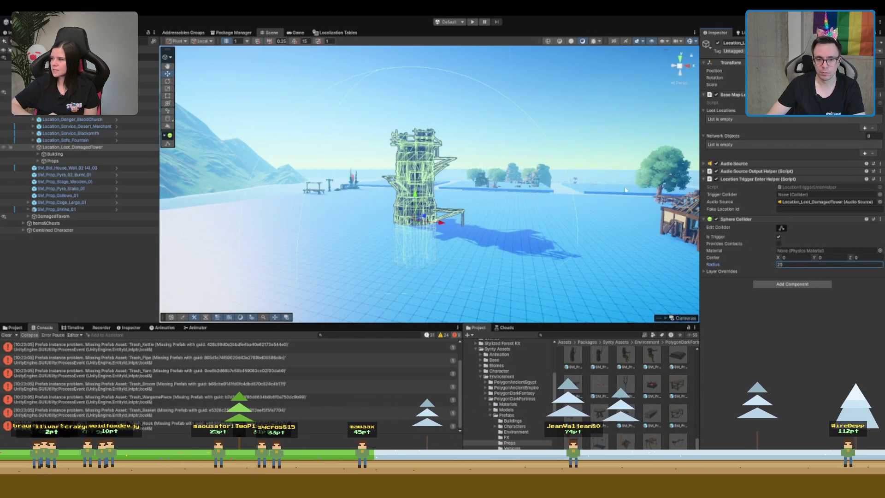
pyautogui.doubleClick(820, 265)
pyautogui.write('10')
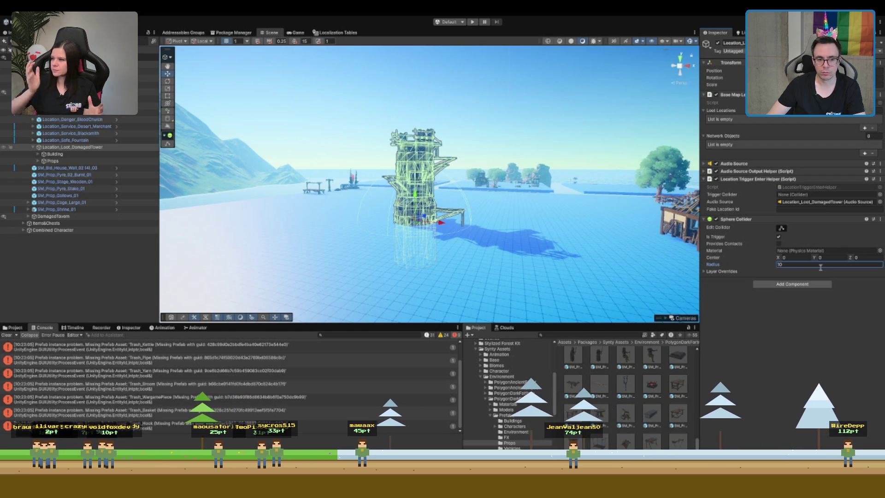
pyautogui.scroll(3)
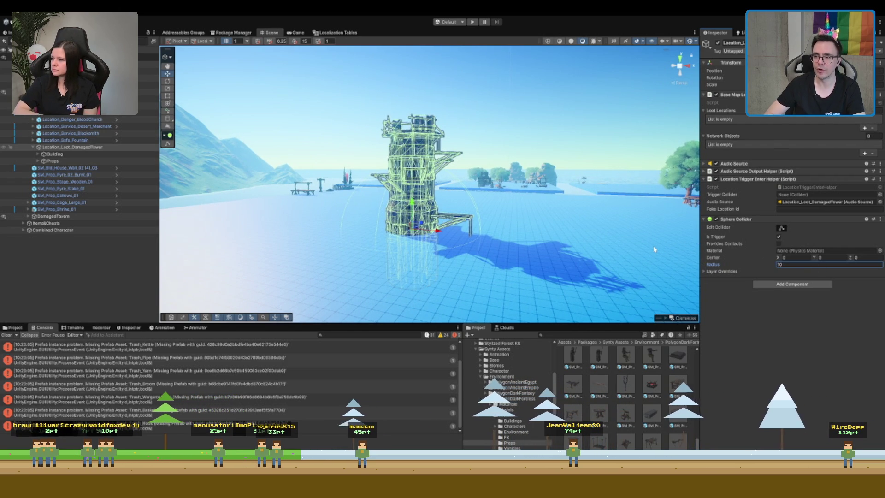
pyautogui.press('Return')
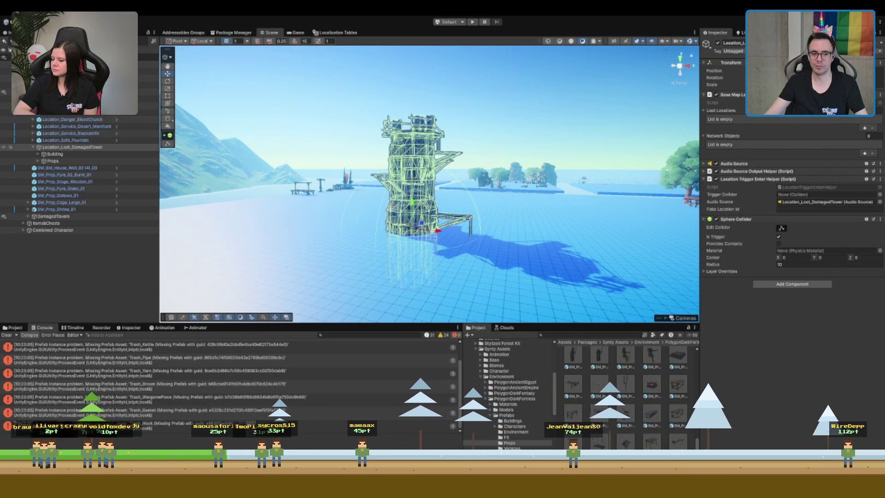
# Assign the Sphere Collider as the Trigger Enter Helper's Trigger Collider and collapse the components
pyautogui.scroll(3)
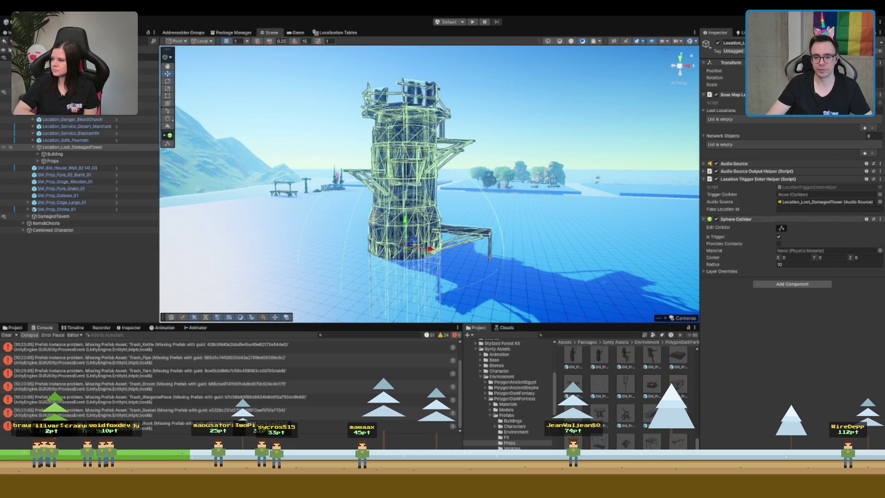
pyautogui.moveTo(748, 222); pyautogui.dragTo(793, 194)
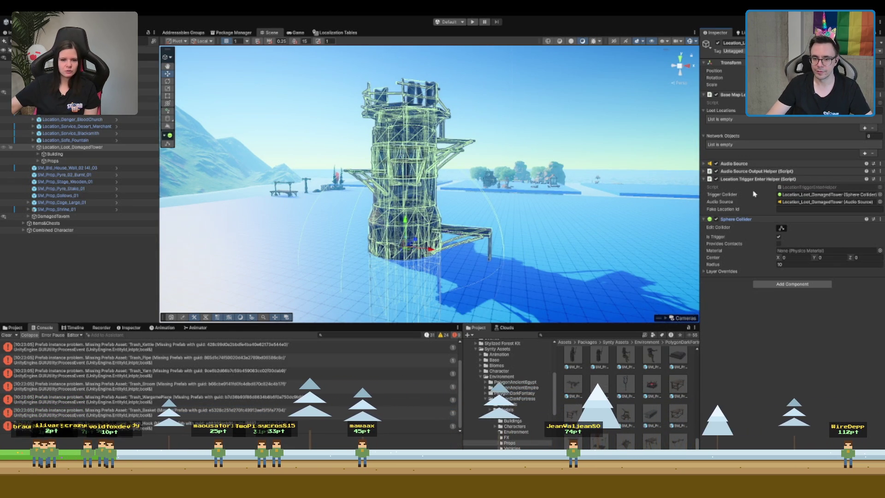
pyautogui.click(756, 179)
pyautogui.click(756, 187)
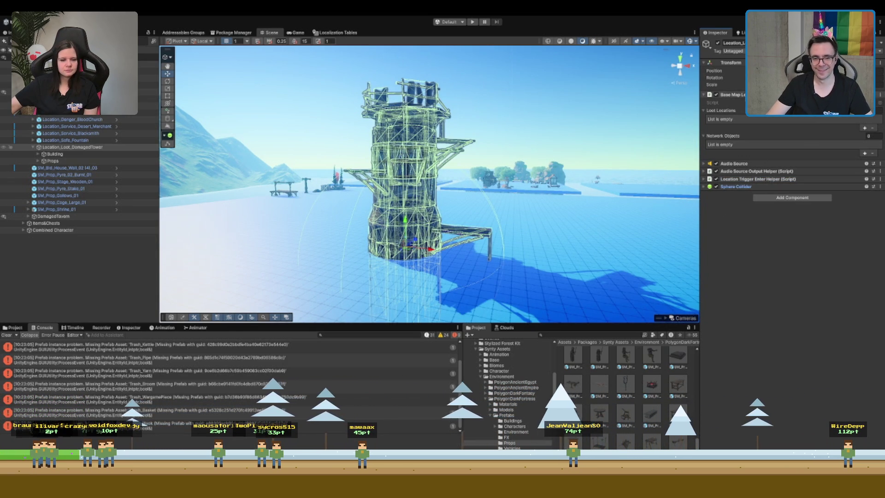
pyautogui.click(733, 94)
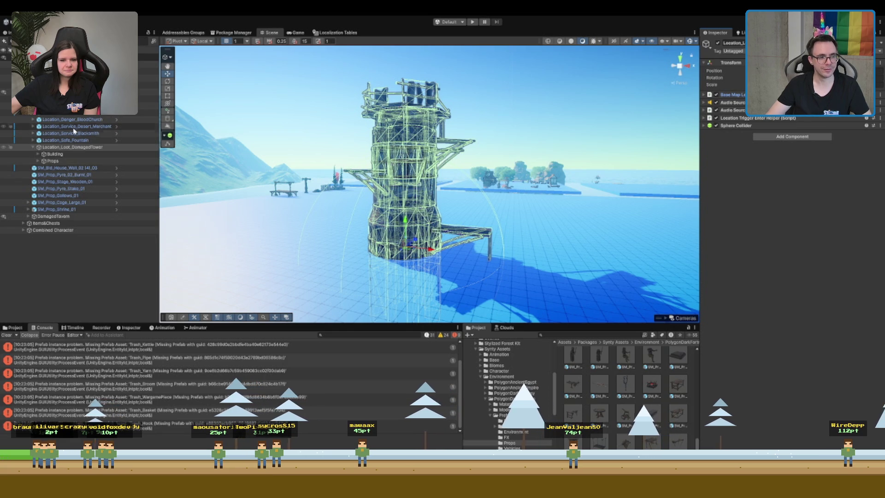
# Rename the SmallLootLocations folder under MapLocationData to Loot
pyautogui.click(70, 140)
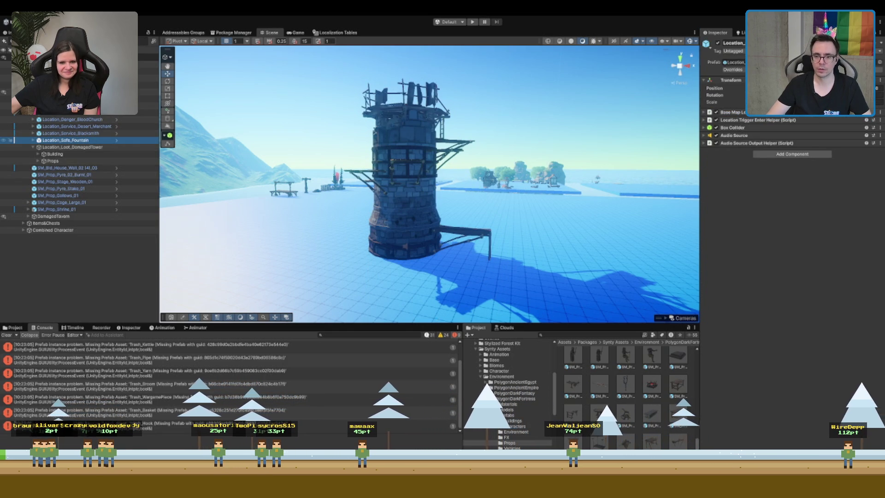
pyautogui.click(503, 430)
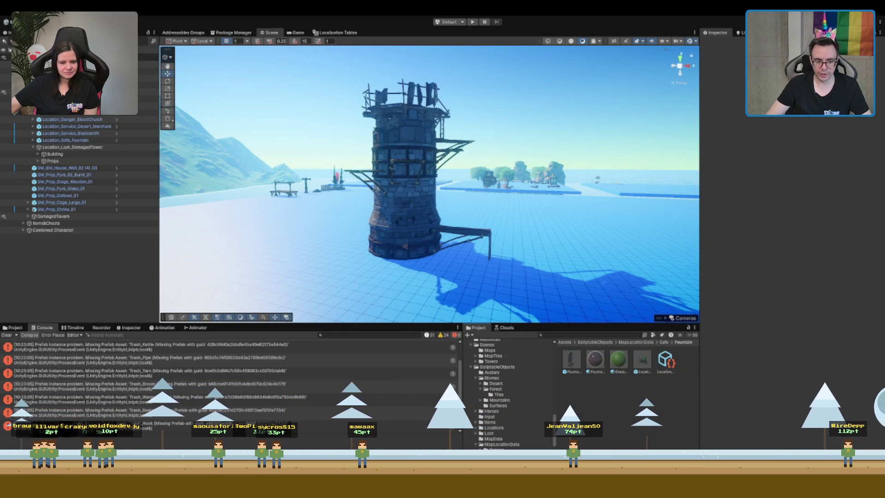
pyautogui.click(494, 414)
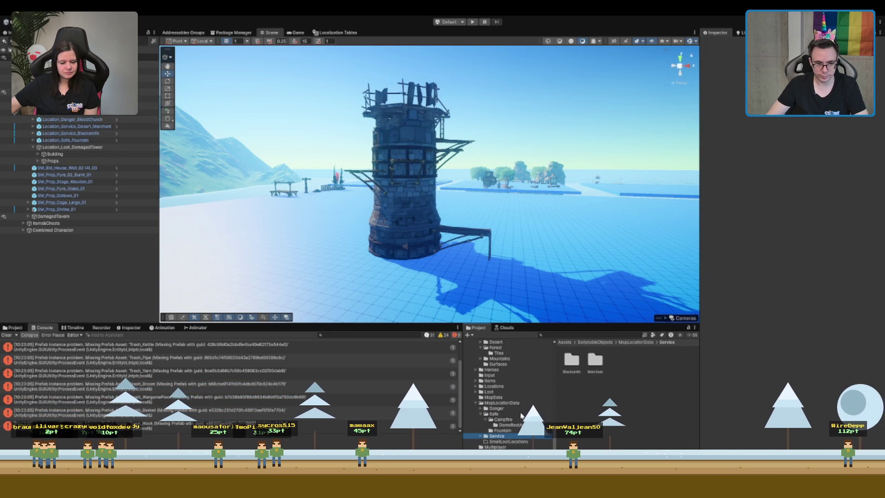
pyautogui.click(522, 403)
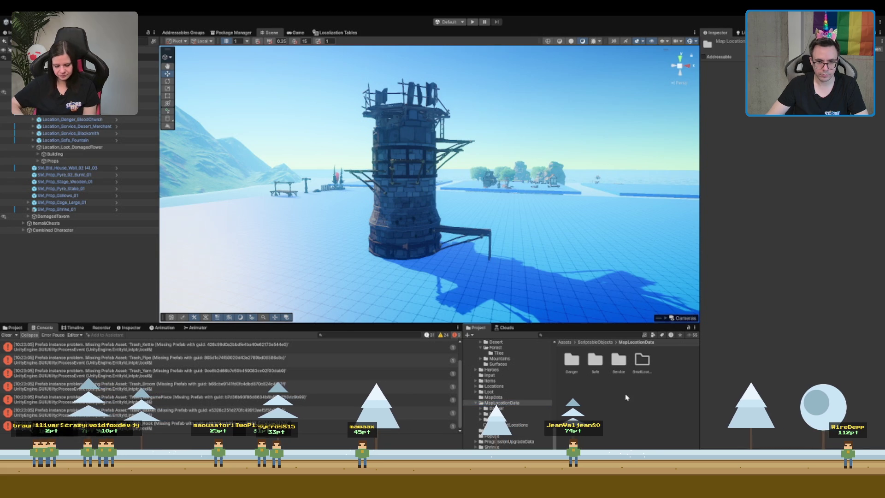
pyautogui.click(523, 425)
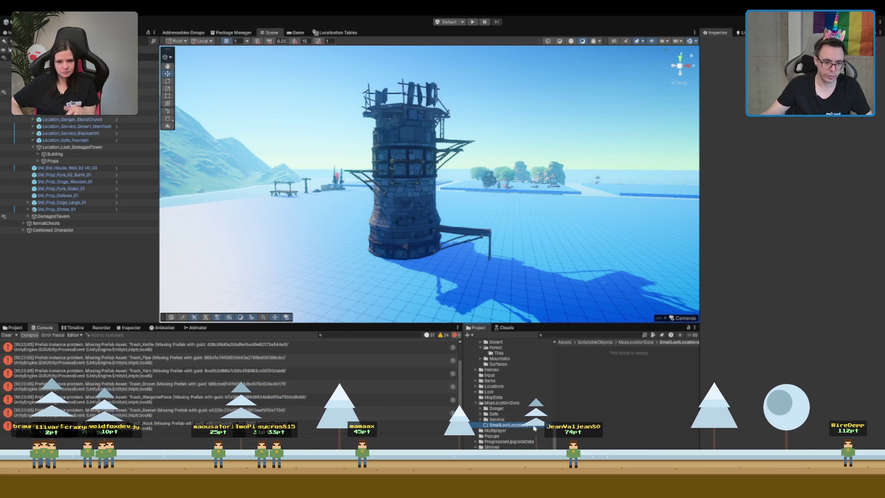
pyautogui.write('Loot')
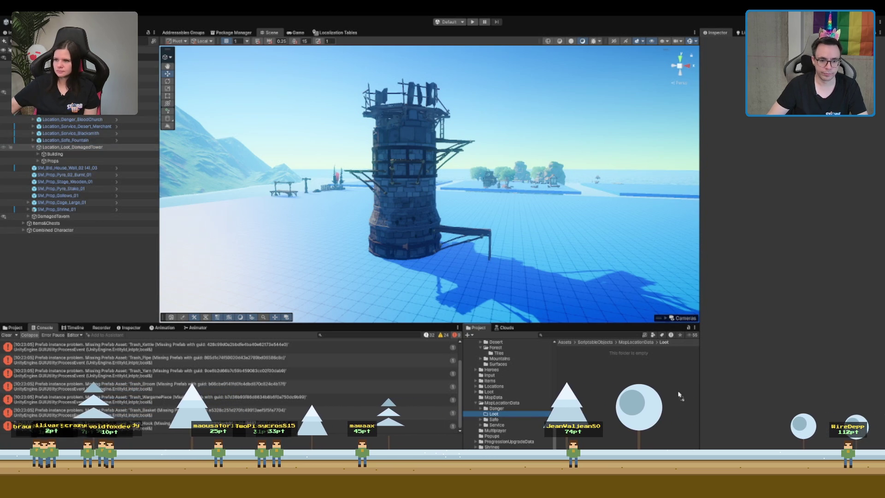
# Create a new folder named Location_Loot_DamagedTower inside Loot
pyautogui.click(659, 376)
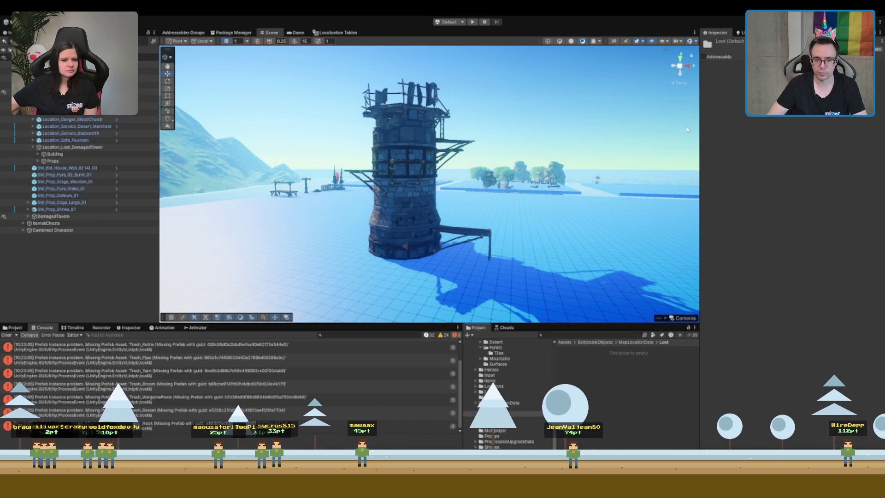
pyautogui.hotkey('ctrl', 'shift', 'n')
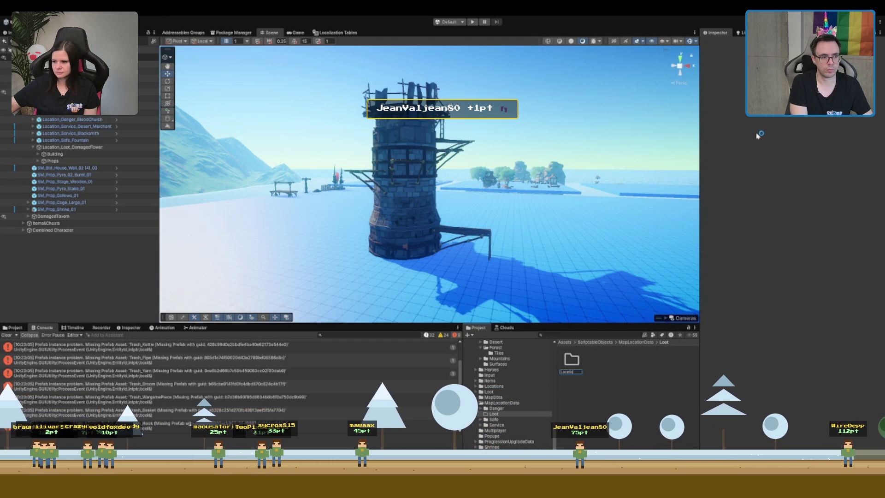
pyautogui.write('Loot')
pyautogui.press('BackSpace')
pyautogui.press('BackSpace')
pyautogui.press('BackSpace')
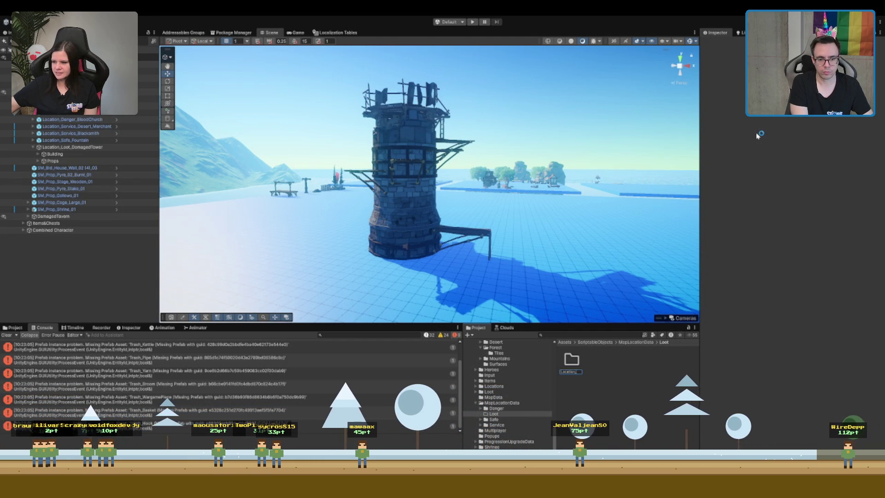
pyautogui.write('amagedTower')
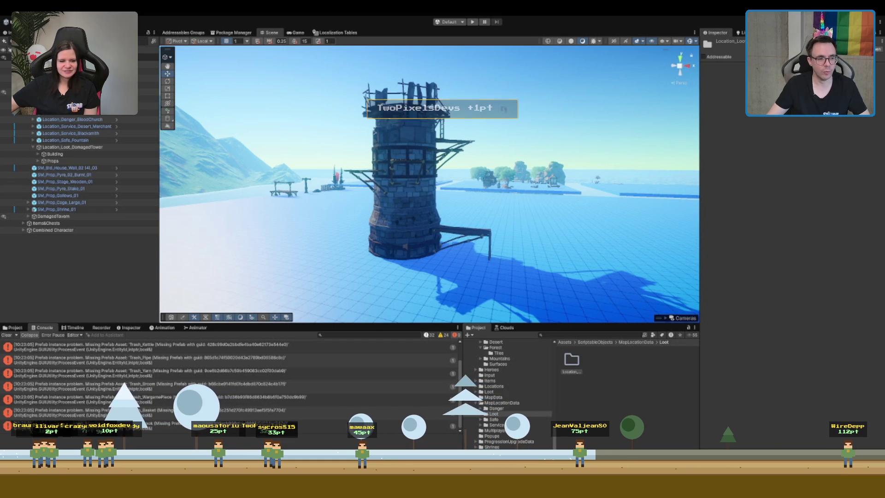
pyautogui.scroll(3)
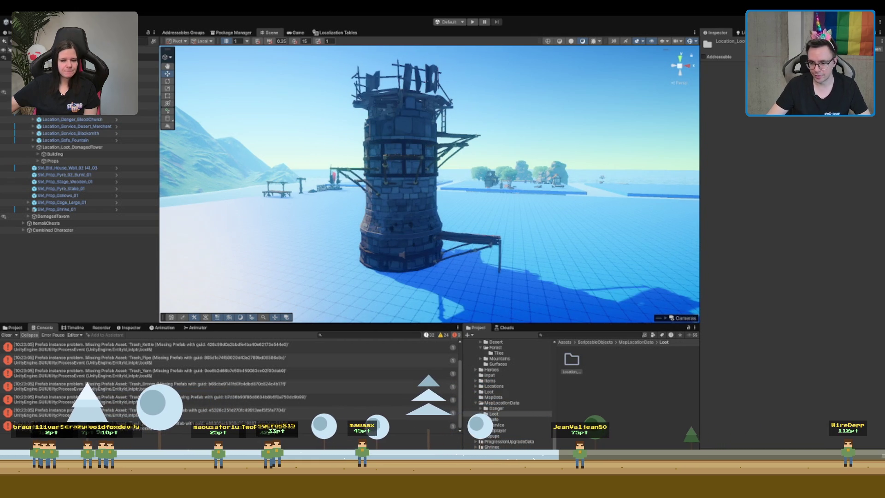
pyautogui.scroll(3)
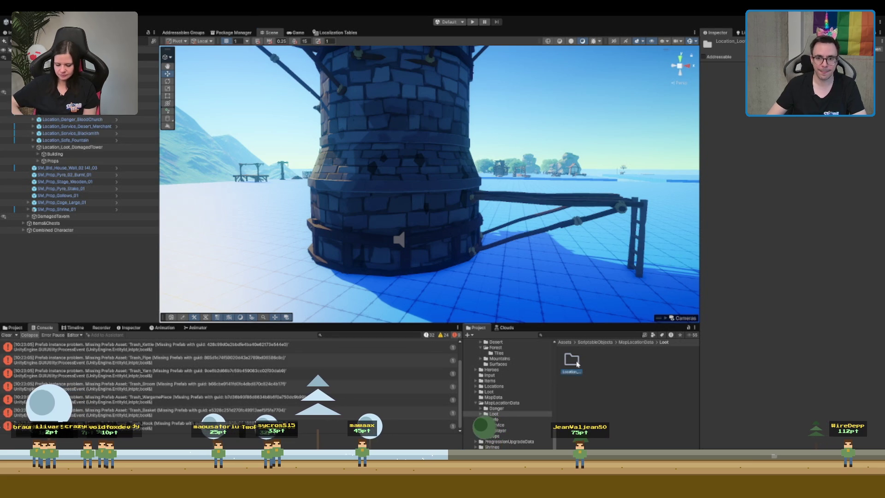
# Open the new tower folder, checking the BloodChurch folder as a reference
pyautogui.doubleClick(572, 362)
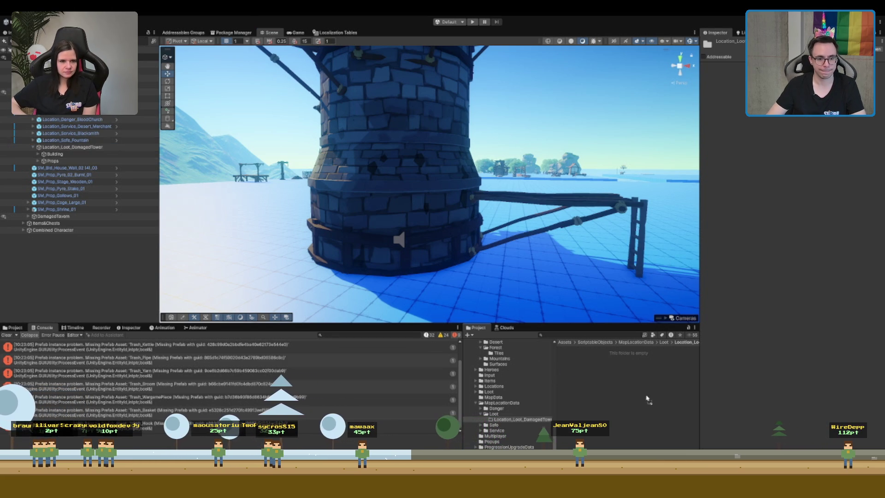
pyautogui.click(509, 409)
pyautogui.doubleClick(572, 362)
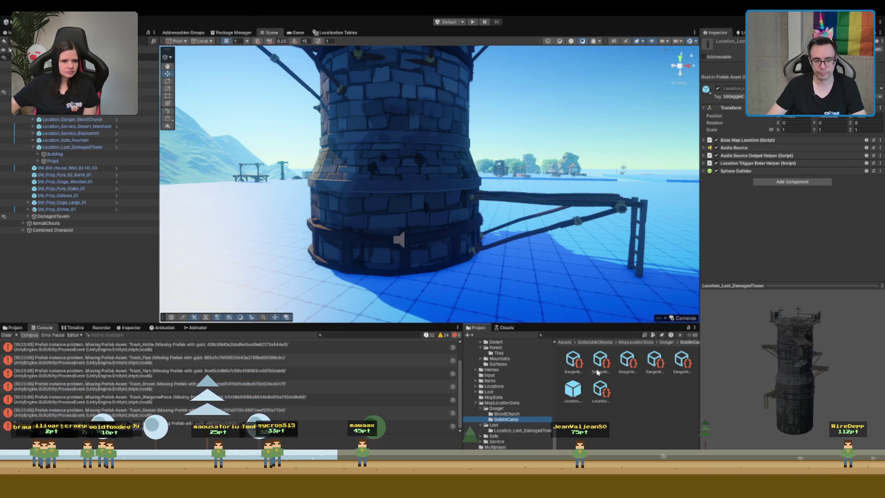
pyautogui.click(521, 430)
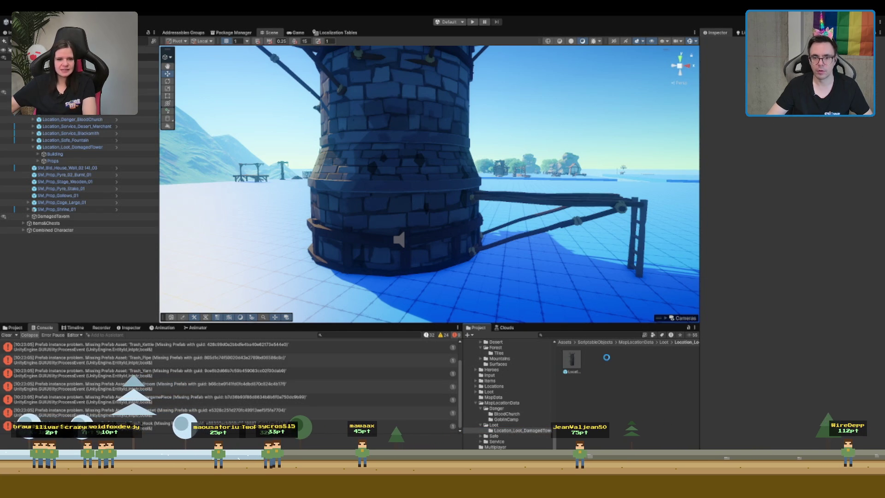
# Create a Location Data asset beside the tower prefab, named LocationData_Loot_DamagedTower
pyautogui.click(605, 359)
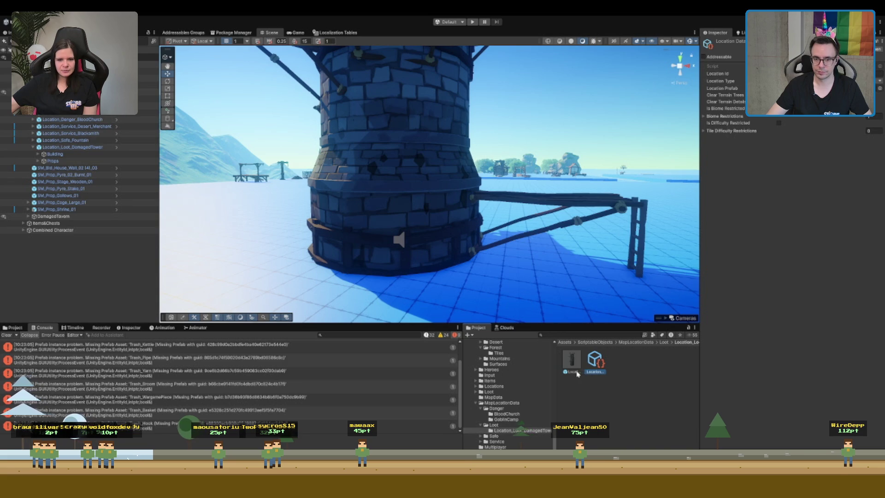
pyautogui.click(575, 373)
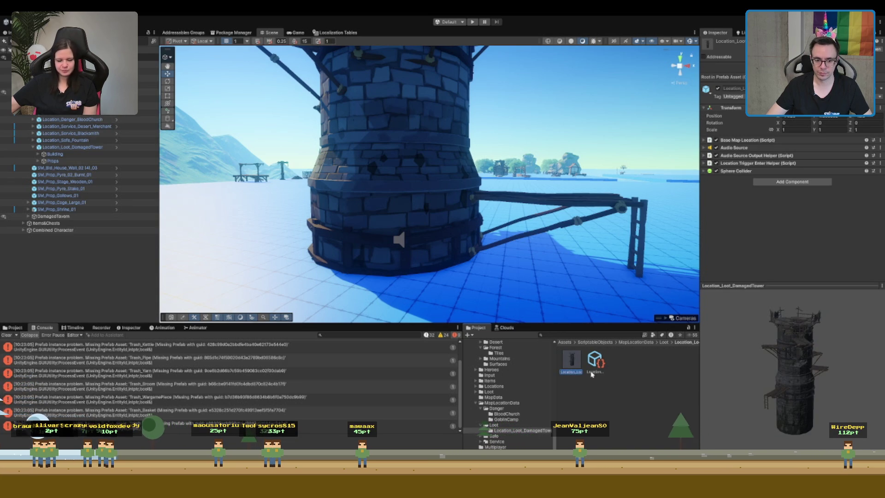
pyautogui.click(600, 363)
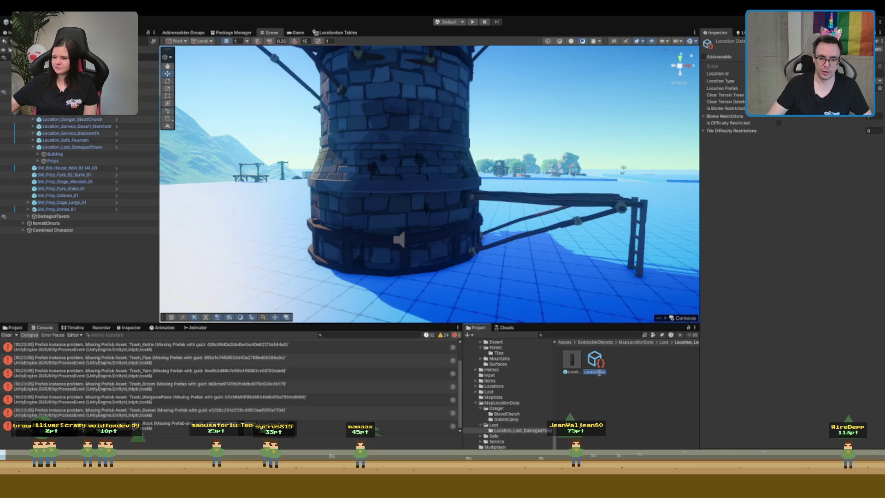
pyautogui.press('Return')
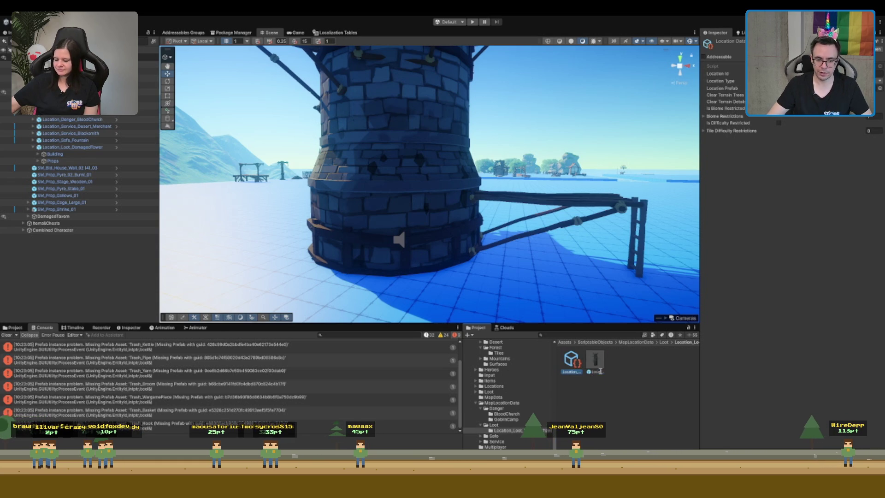
pyautogui.click(595, 364)
pyautogui.click(573, 369)
pyautogui.click(595, 361)
pyautogui.click(571, 362)
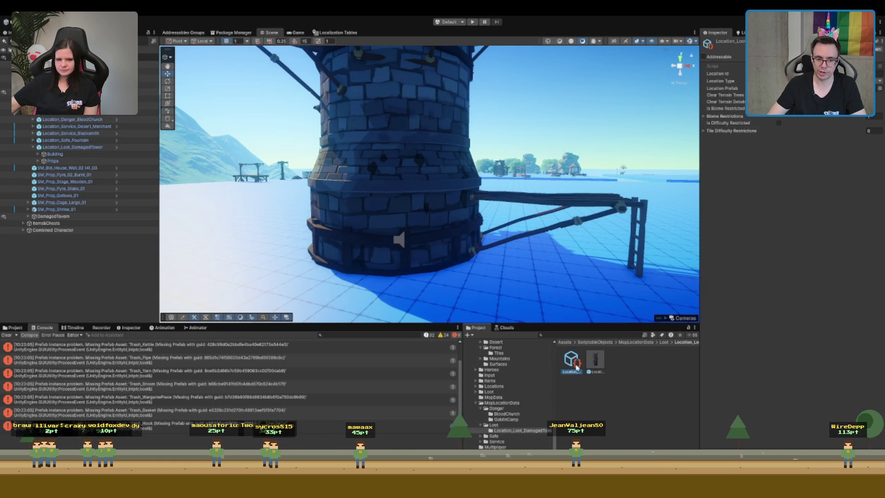
pyautogui.click(573, 371)
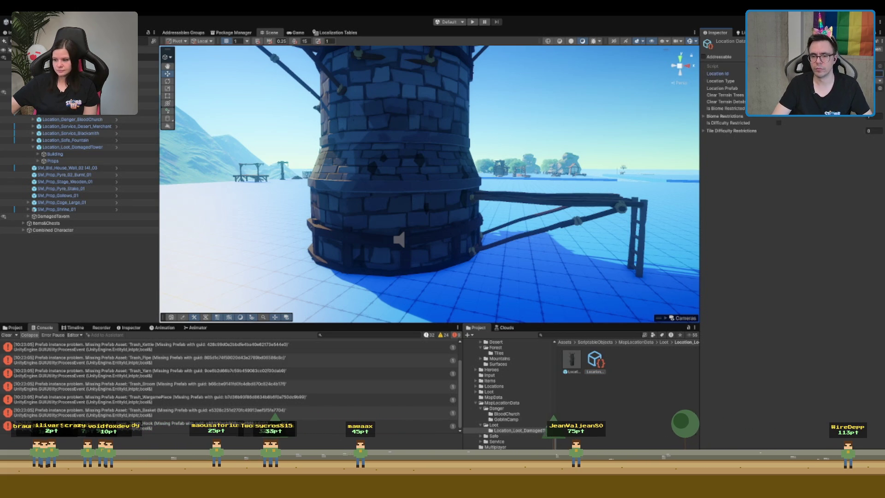
pyautogui.click(807, 81)
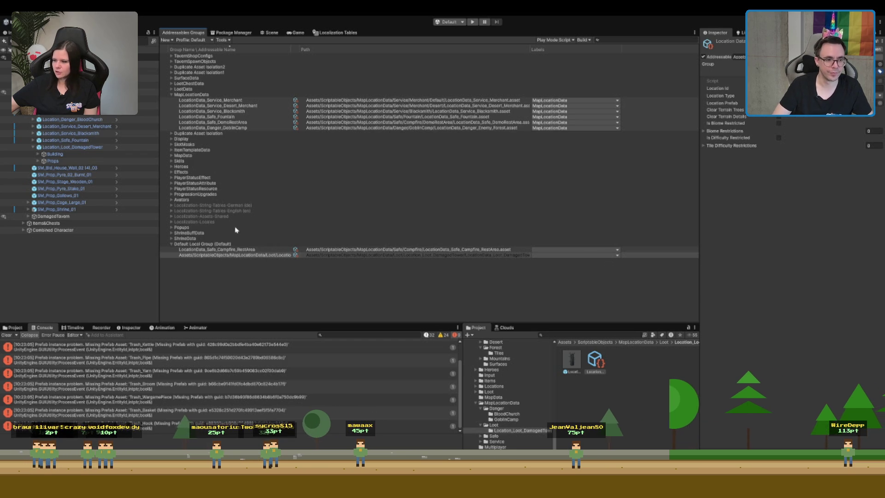
# Move the LocationData_Loot_DamagedTower entry into the MapLocationData Addressables group
pyautogui.moveTo(250, 256); pyautogui.dragTo(238, 134)
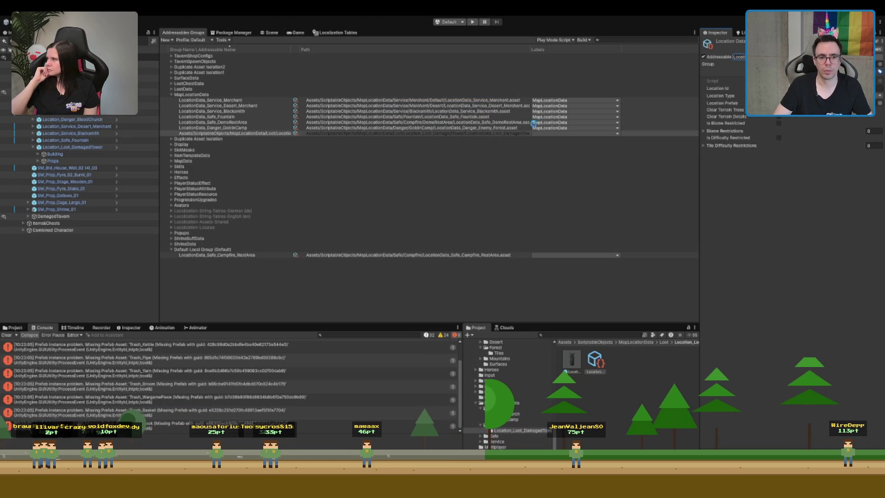
pyautogui.click(554, 129)
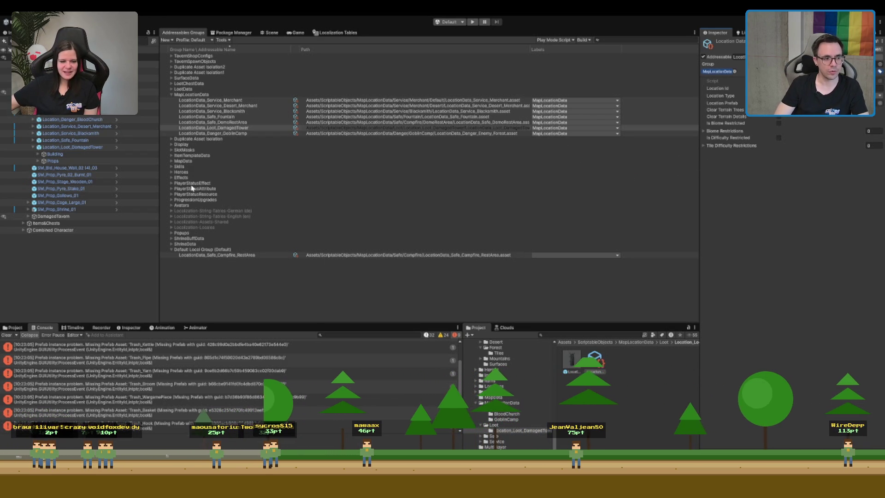
pyautogui.click(106, 261)
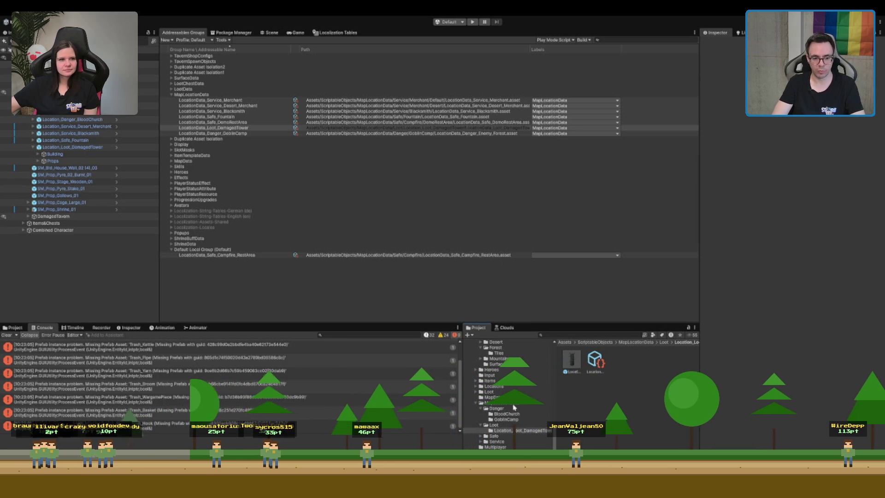
# Browse to the Assets Scenes folder and switch back to the Scene view
pyautogui.click(564, 342)
pyautogui.click(511, 397)
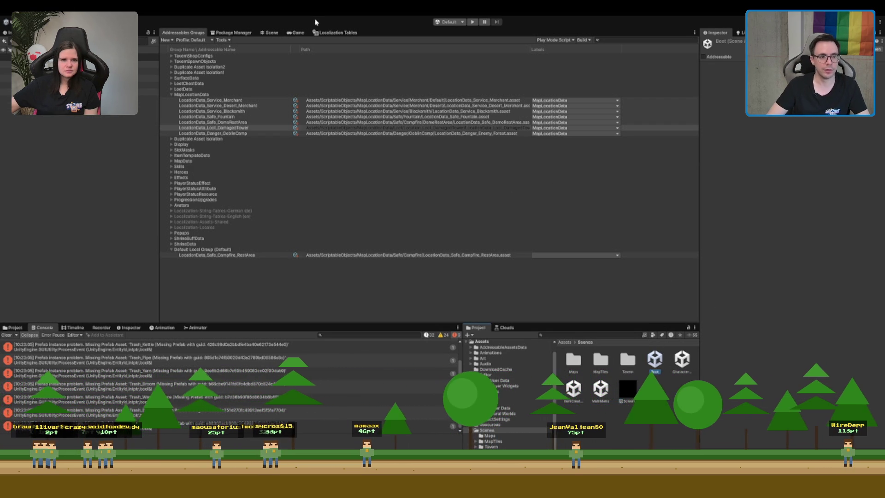
pyautogui.click(271, 32)
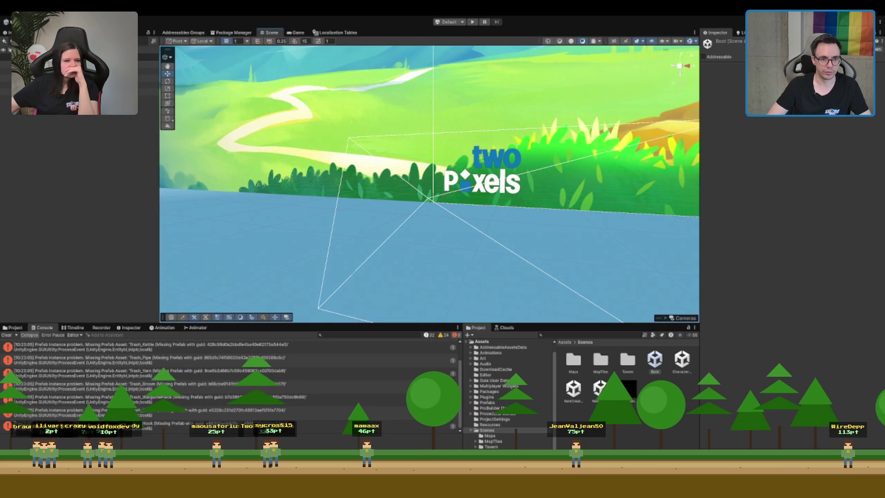
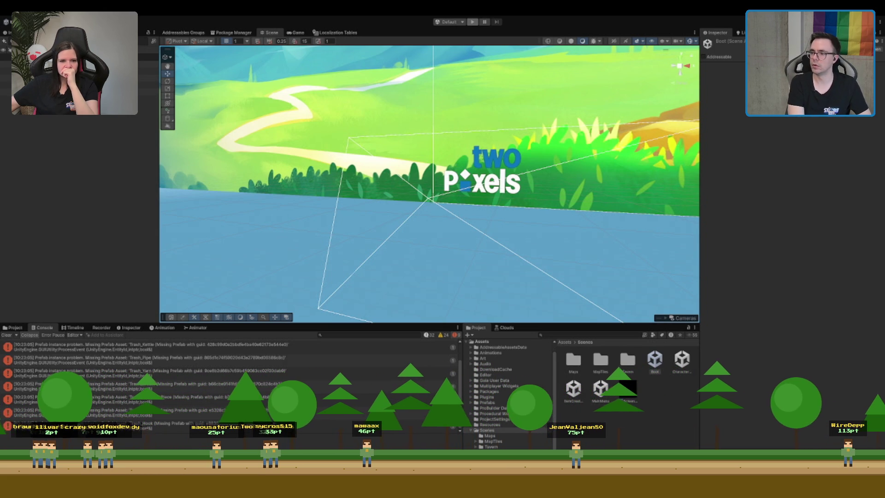
# Enter Play mode with Ctrl+P and start a single-player game from the title menu
pyautogui.hotkey('ctrl', 'p')
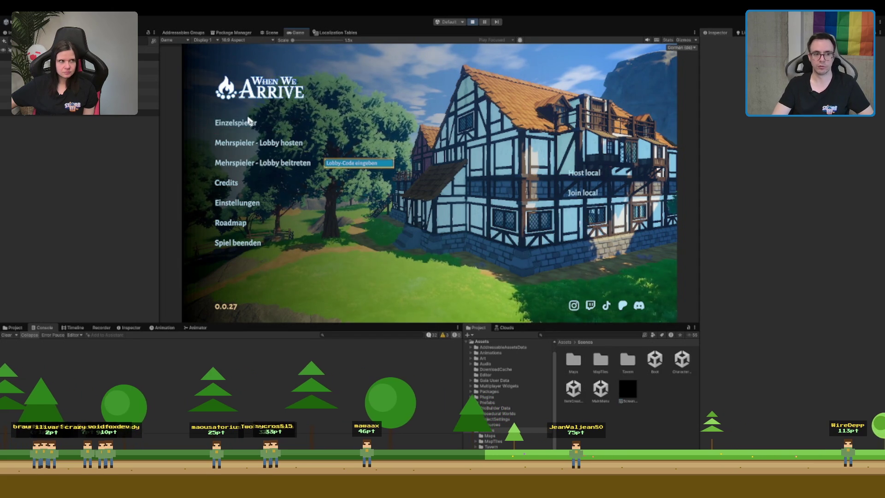
pyautogui.click(248, 124)
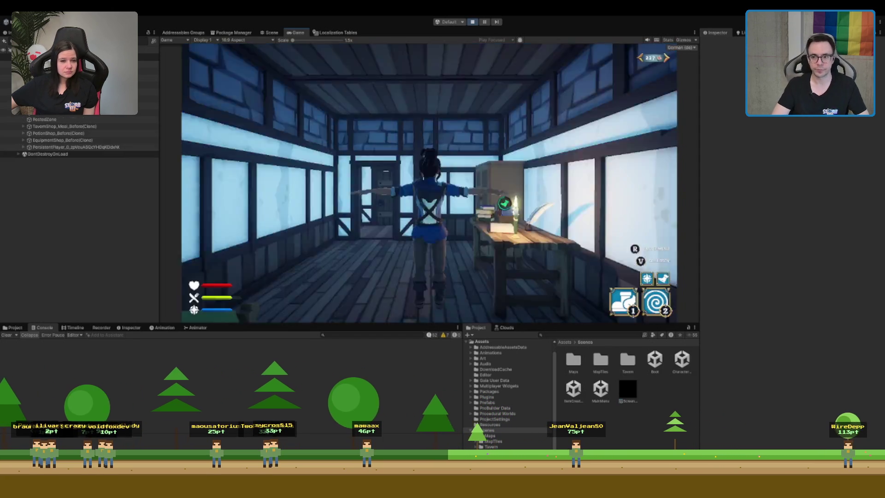
# Run and teleport the character through the village and portal up to the seaside clifftop lever
pyautogui.press('w')
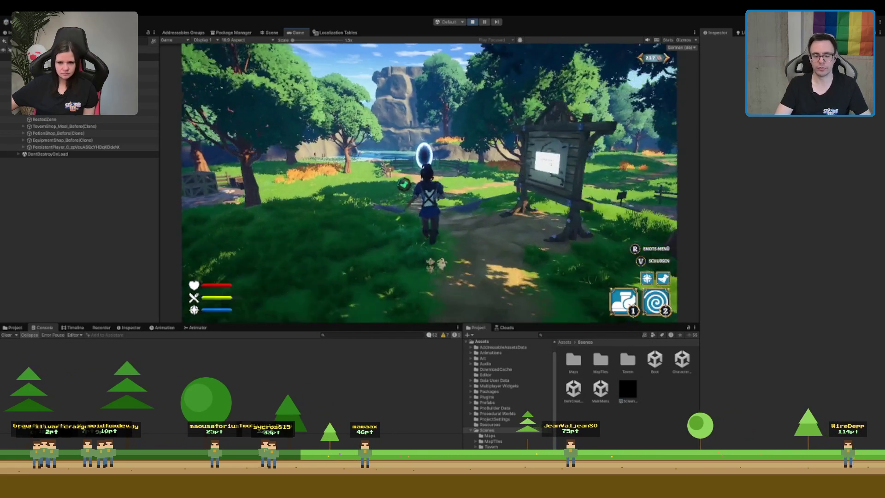
pyautogui.press('2')
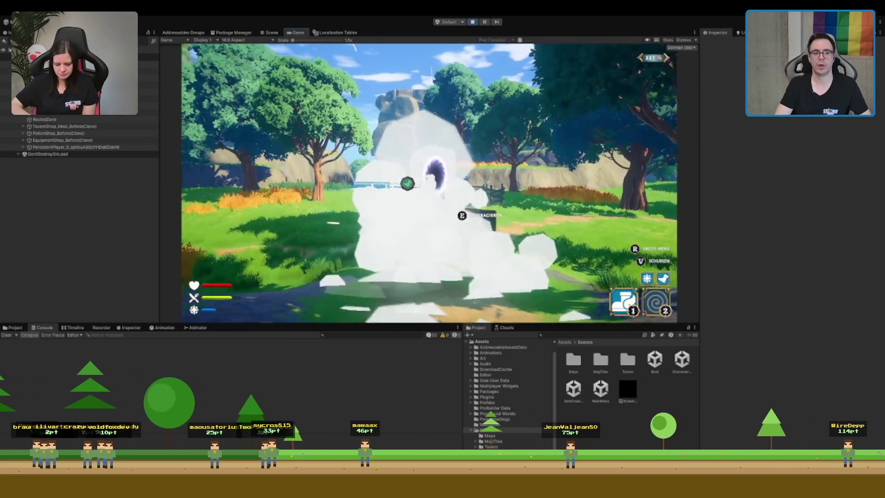
pyautogui.press('w')
pyautogui.press('w')
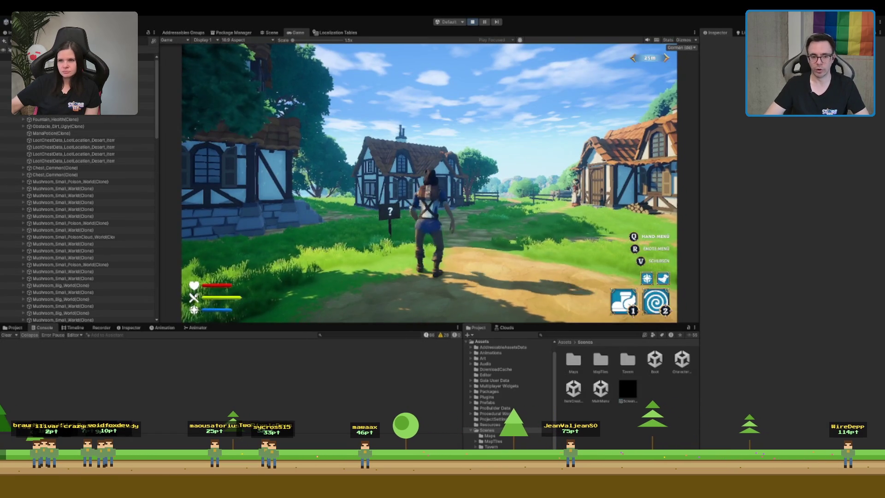
pyautogui.press('w')
pyautogui.press('w')
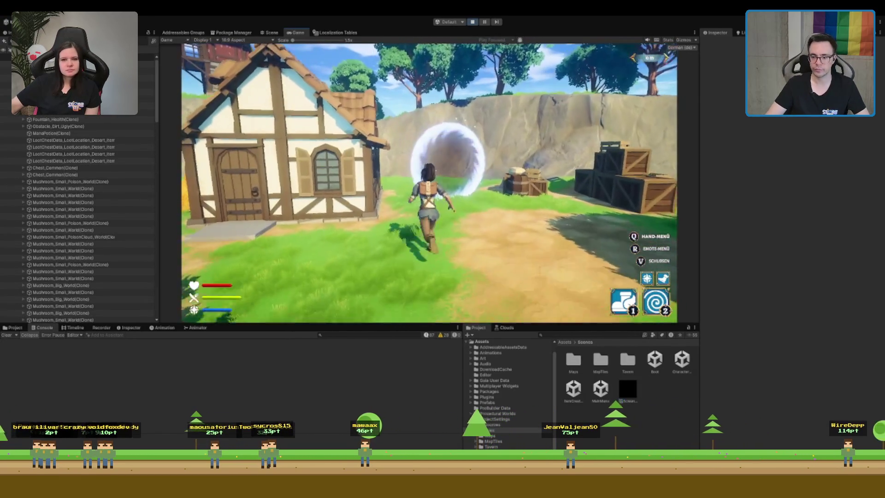
pyautogui.press('w')
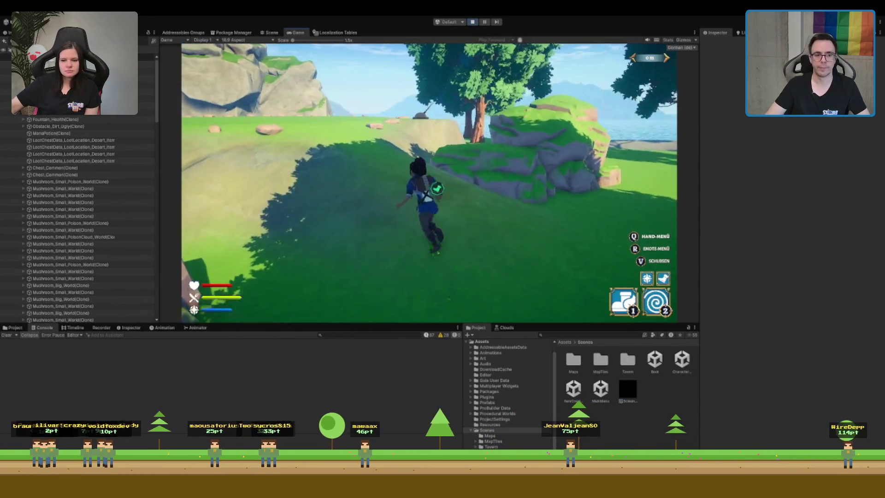
pyautogui.press('w')
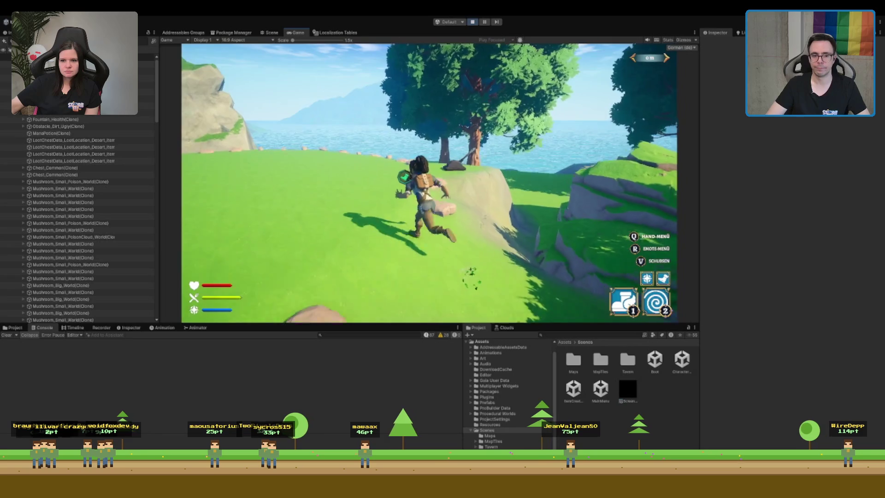
pyautogui.press('w')
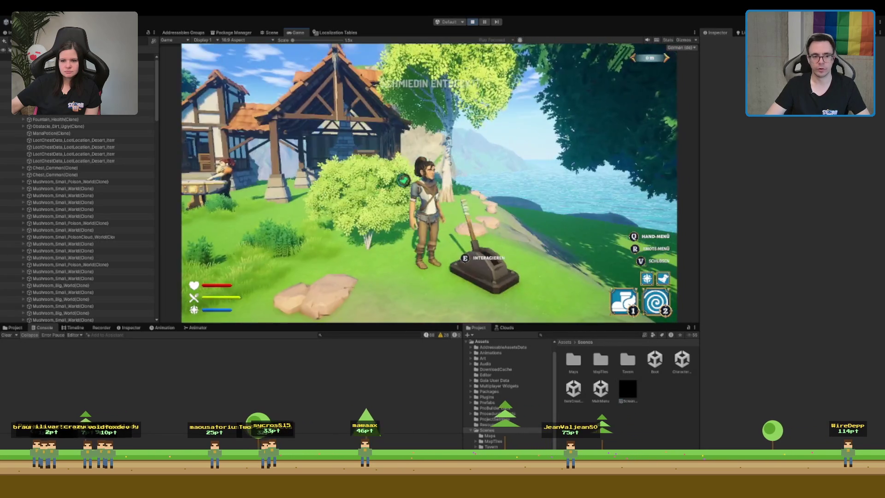
# Pull the lever repeatedly, cycling past timber house, tent camp and stone ruins to the damaged tower
pyautogui.press('e')
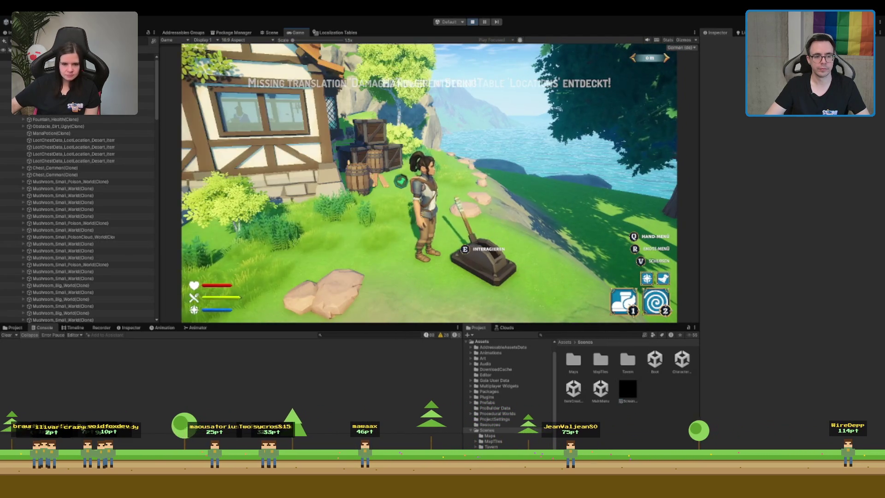
pyautogui.press('e')
pyautogui.press('e')
pyautogui.press('e')
pyautogui.press('e')
pyautogui.press('e')
pyautogui.press('e')
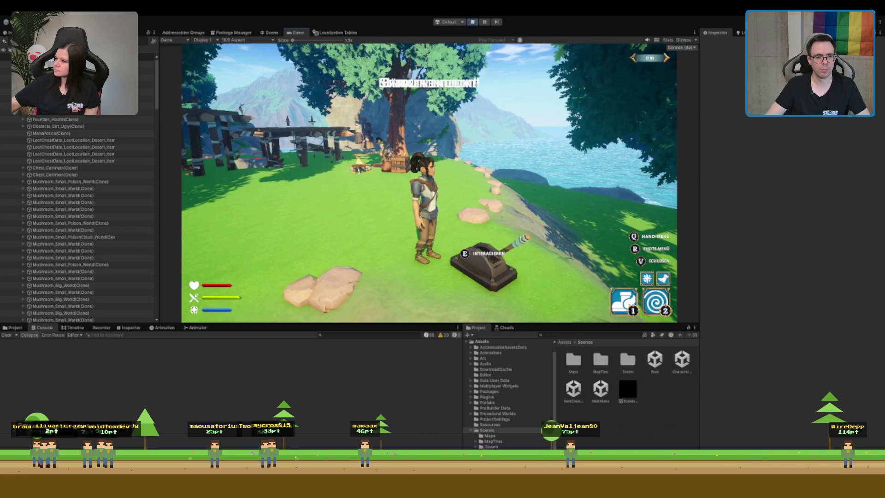
pyautogui.press('e')
pyautogui.press('e')
pyautogui.press('e')
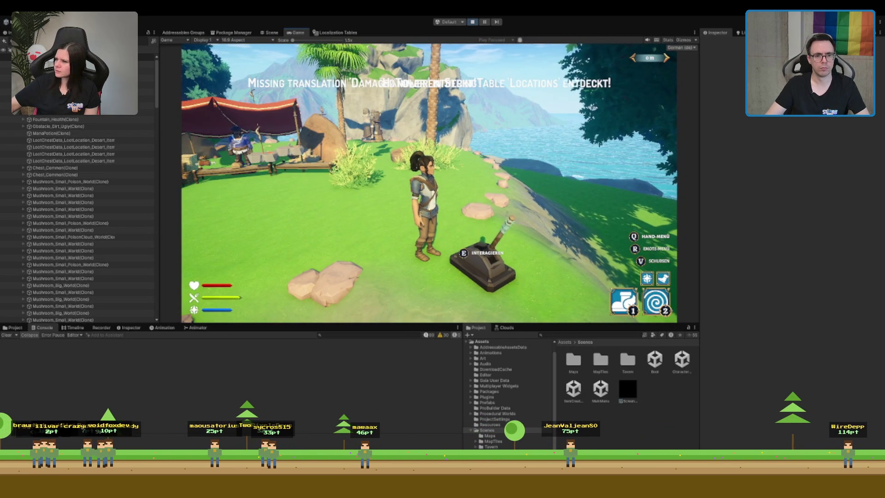
pyautogui.press('e')
pyautogui.press('e')
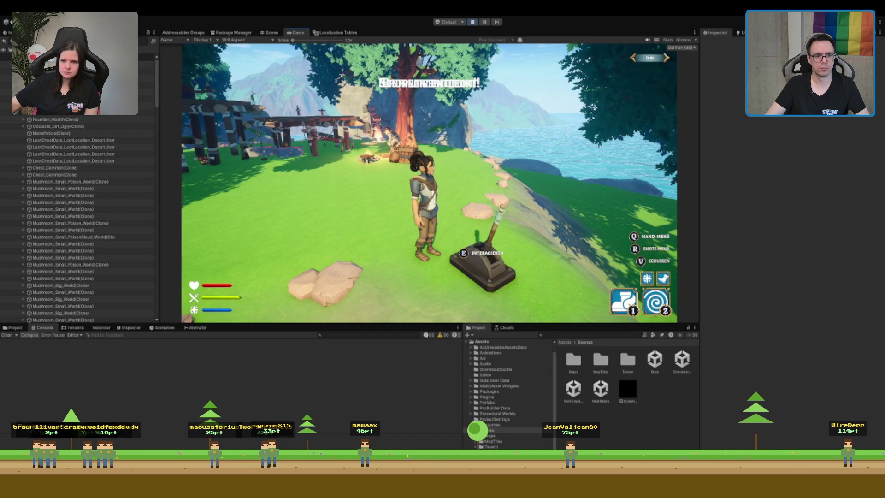
pyautogui.press('e')
pyautogui.press('e')
pyautogui.press('e')
pyautogui.press('e')
pyautogui.press('e')
pyautogui.press('e')
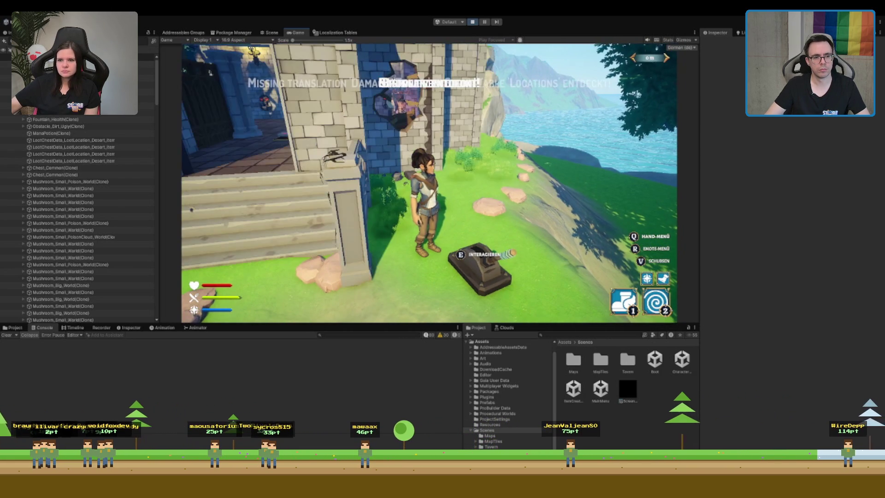
pyautogui.press('e')
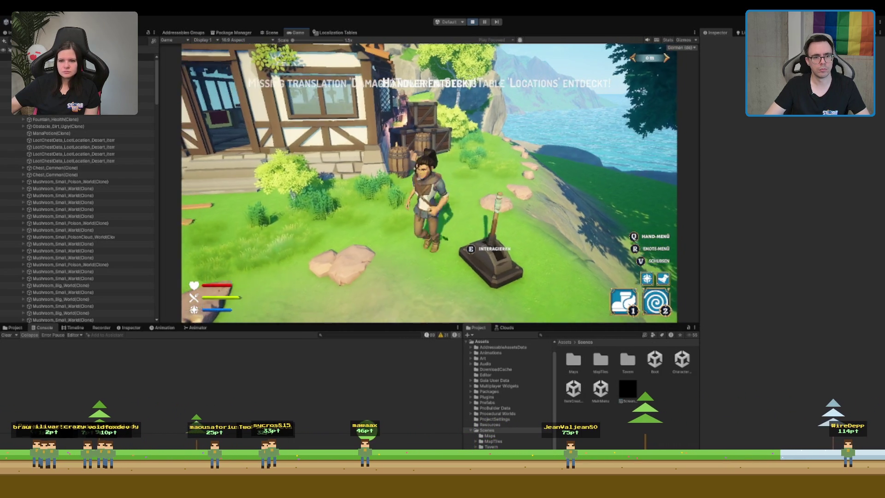
pyautogui.press('e')
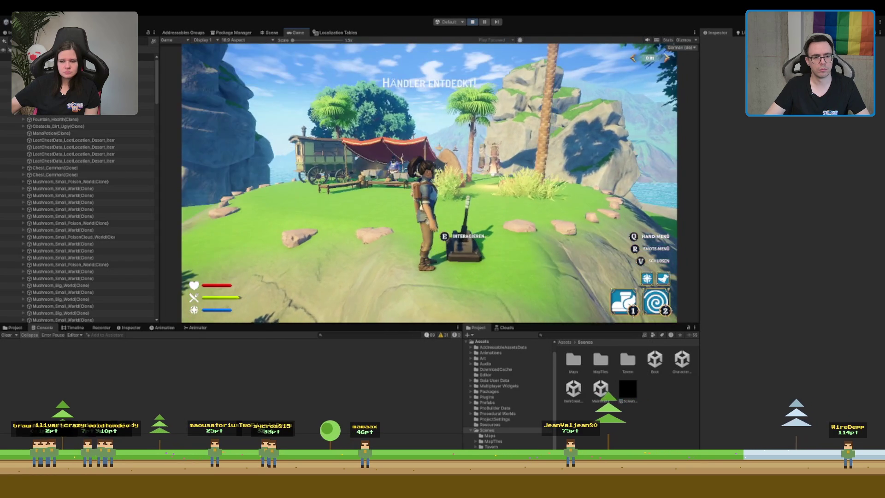
pyautogui.press('e')
pyautogui.press('e')
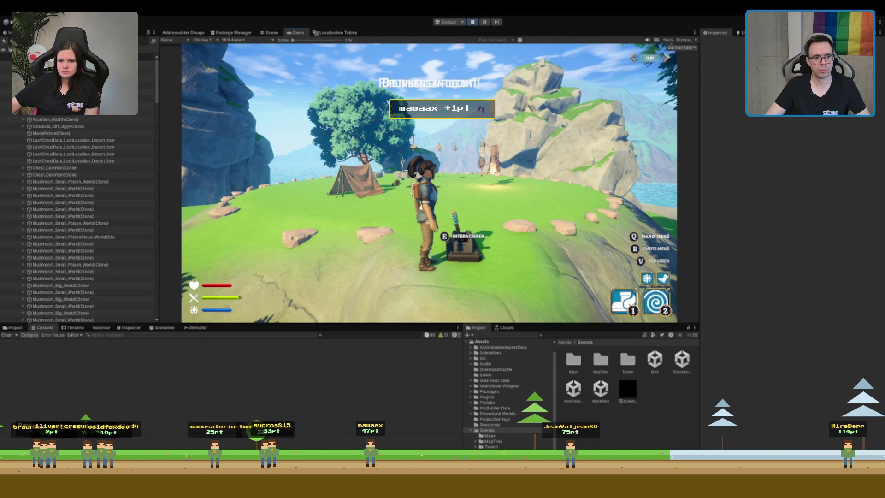
pyautogui.press('e')
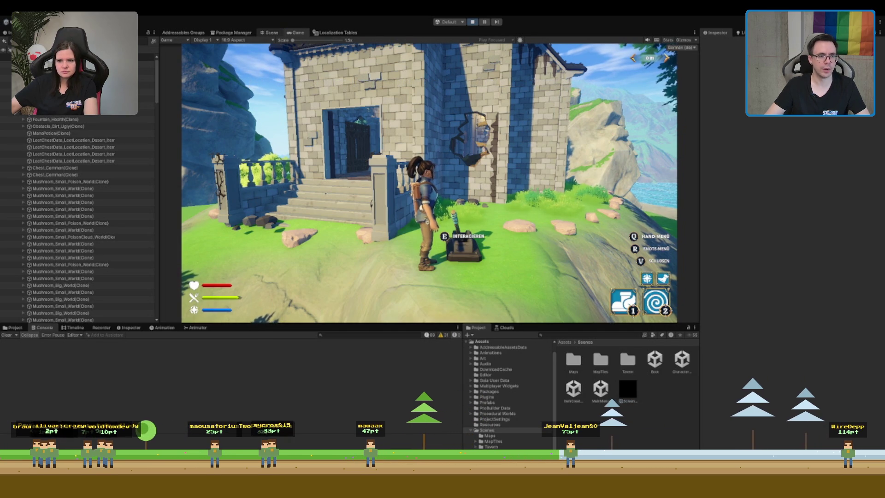
# In the Scene view, select the tower's broken wall and its parent location object in the Hierarchy
pyautogui.click(271, 32)
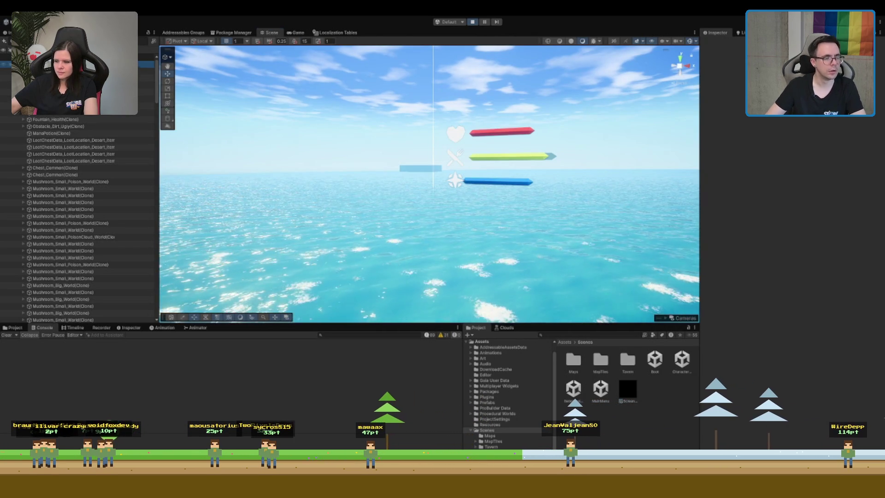
pyautogui.click(70, 64)
pyautogui.doubleClick(70, 78)
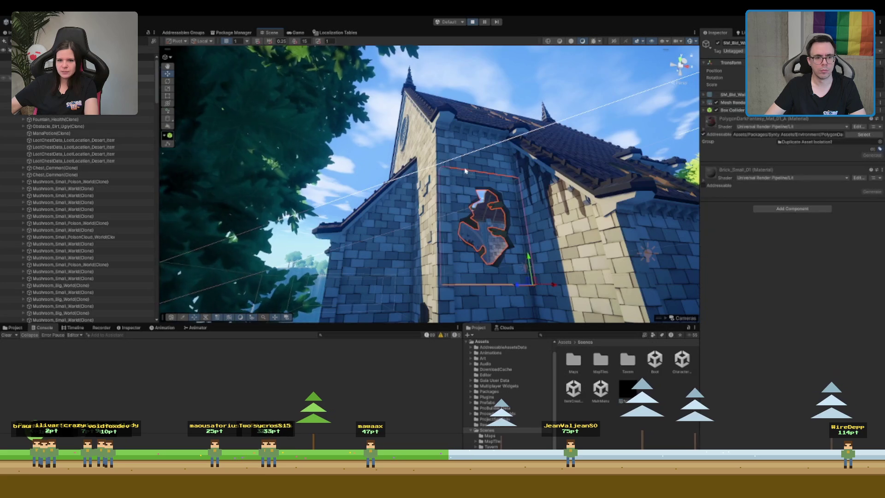
pyautogui.click(470, 217)
pyautogui.click(78, 145)
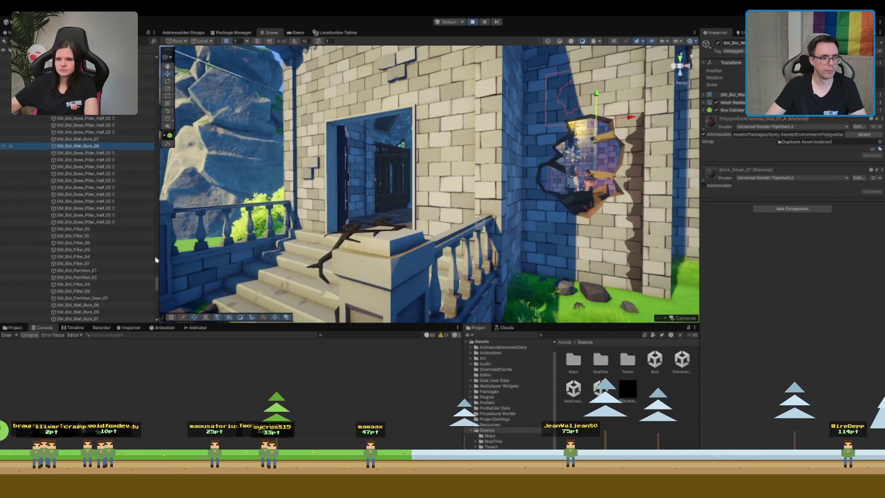
pyautogui.scroll(3)
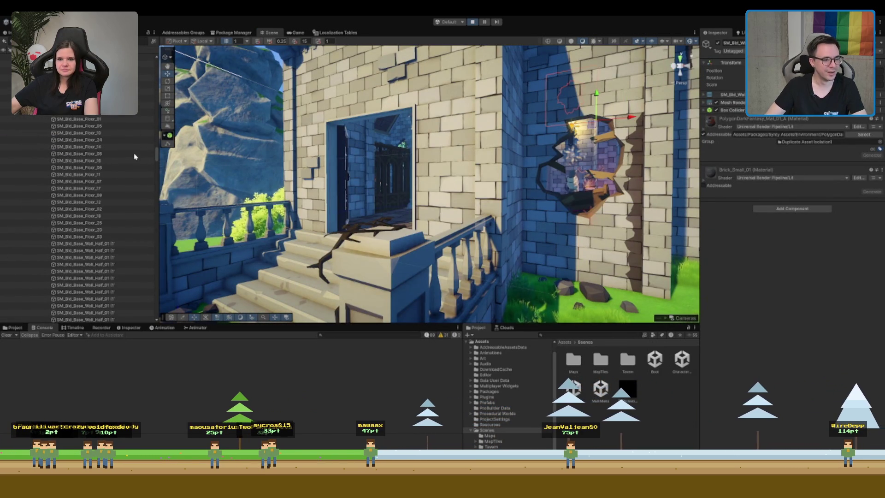
pyautogui.press('Left')
pyautogui.press('Left')
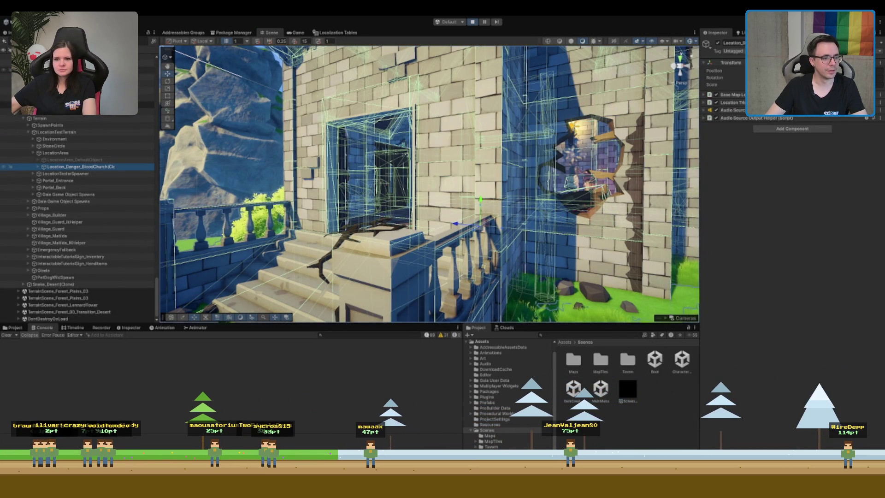
# Back in the game, cycle the lever to the timber-house blacksmith and view it in the Scene
pyautogui.hotkey('ctrl', '2')
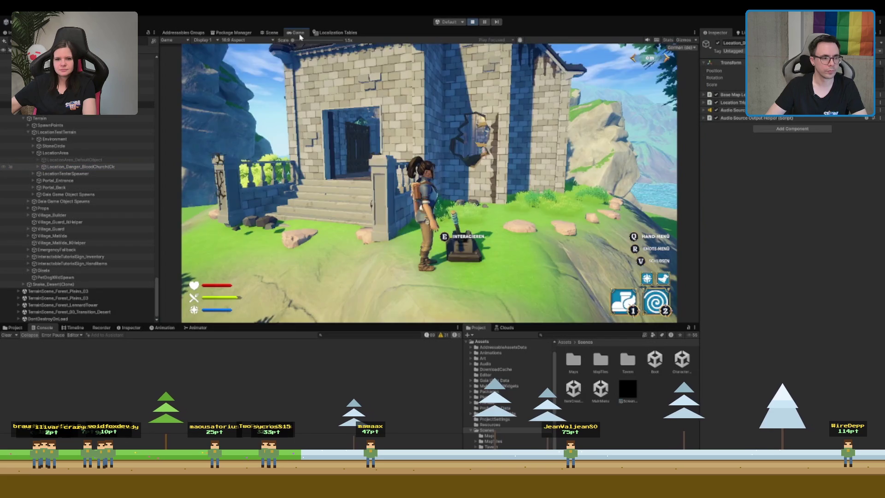
pyautogui.press('e')
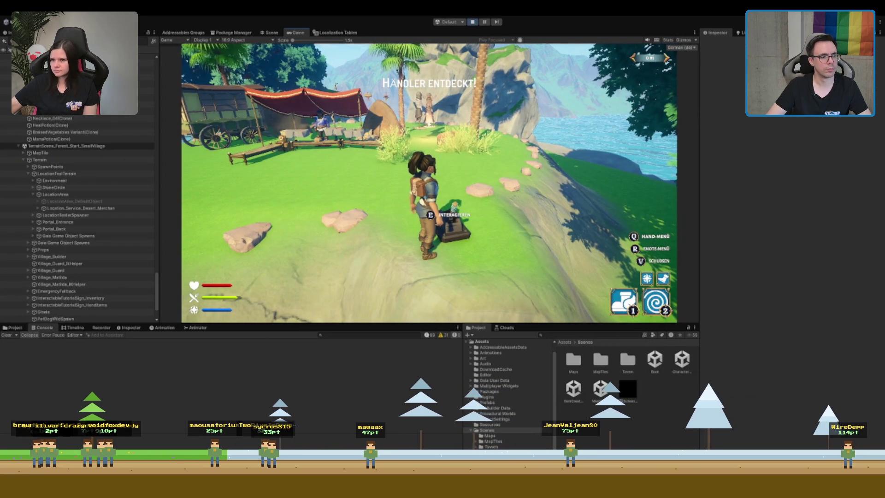
pyautogui.press('e')
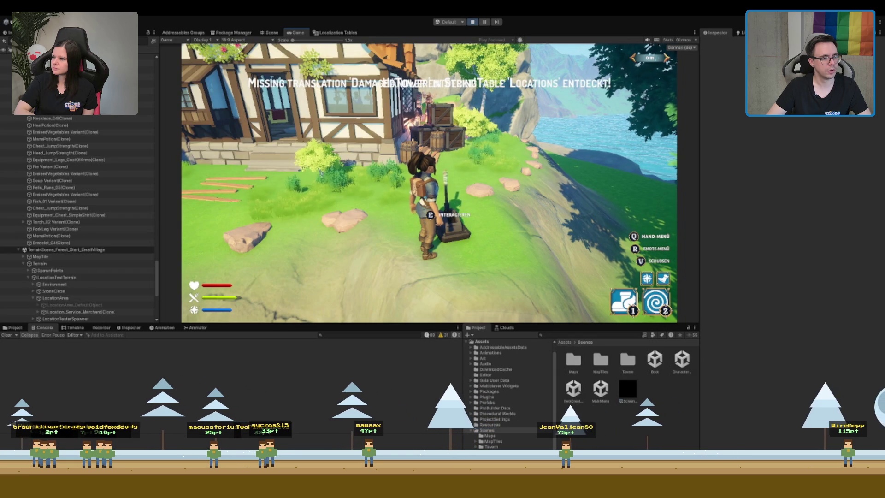
pyautogui.click(269, 33)
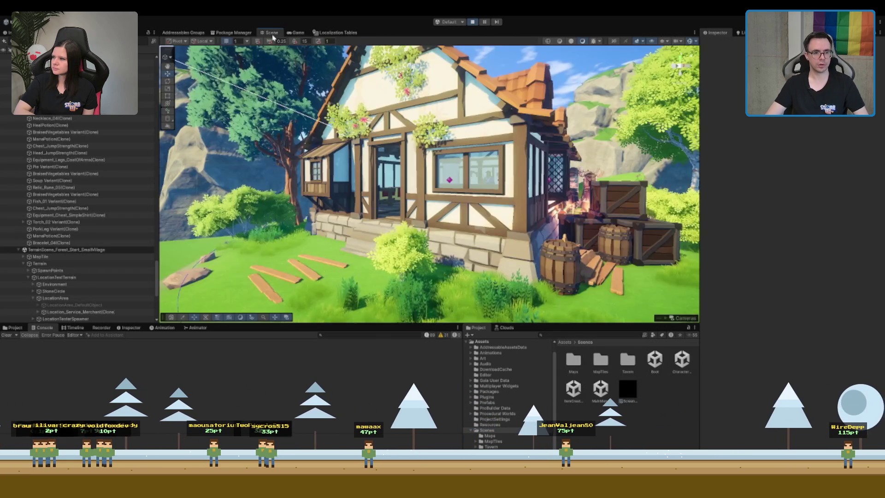
# Select and frame the Location Test Lever, then open its LocationTestLever.cs script in Rider
pyautogui.press('f')
pyautogui.click(446, 268)
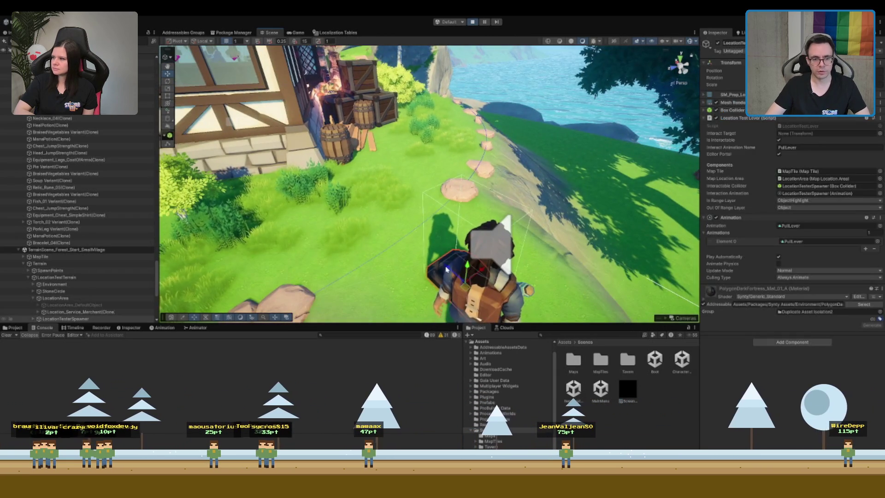
pyautogui.press('f')
pyautogui.doubleClick(807, 126)
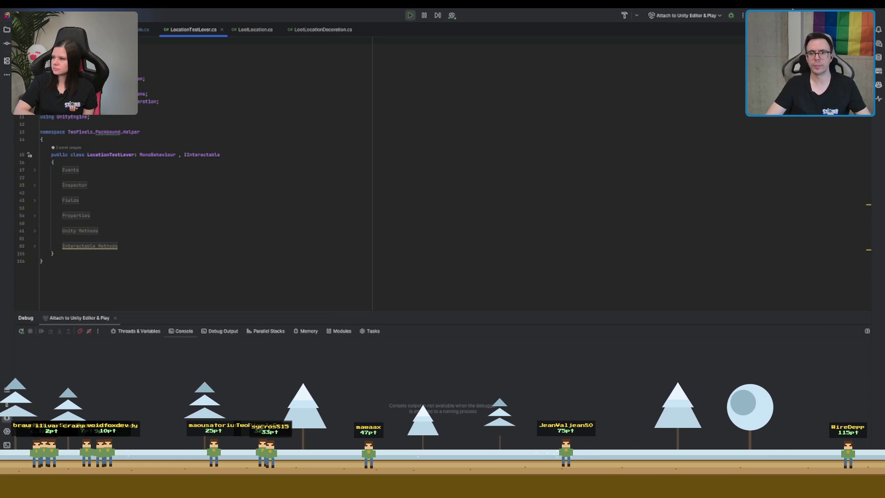
pyautogui.hotkey('alt', 'Tab')
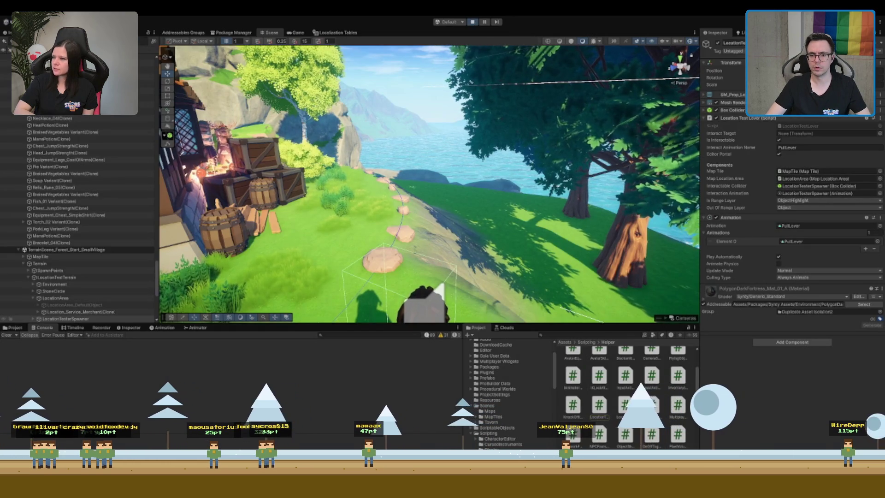
# Expand the Interactable Methods region of LocationTestLever.cs and scroll through the code to the end and back
pyautogui.hotkey('alt', 'Tab')
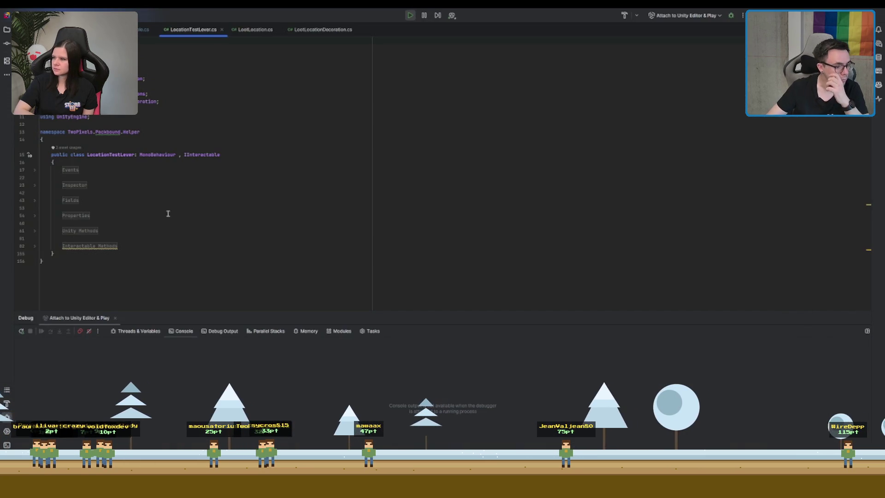
pyautogui.click(113, 248)
pyautogui.scroll(-3)
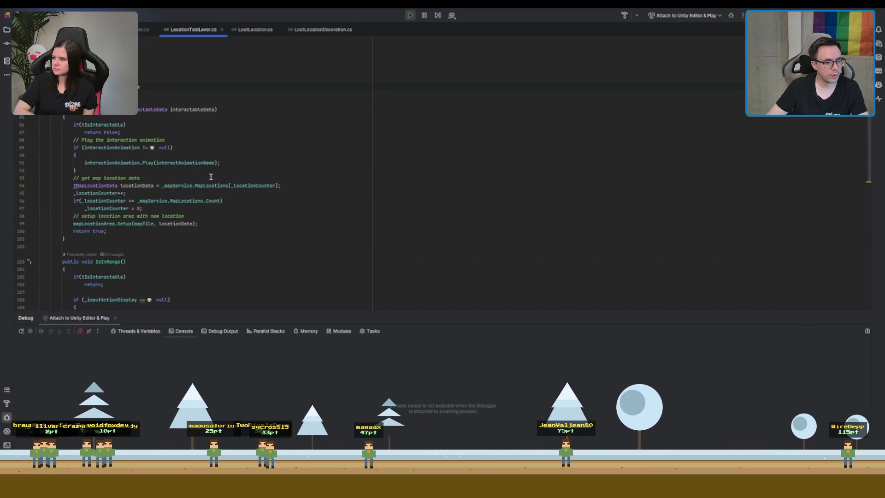
pyautogui.scroll(-3)
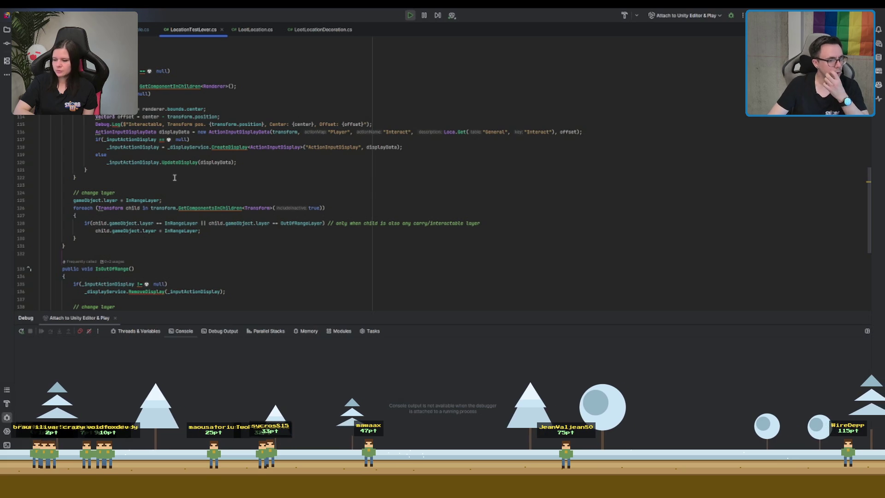
pyautogui.scroll(-3)
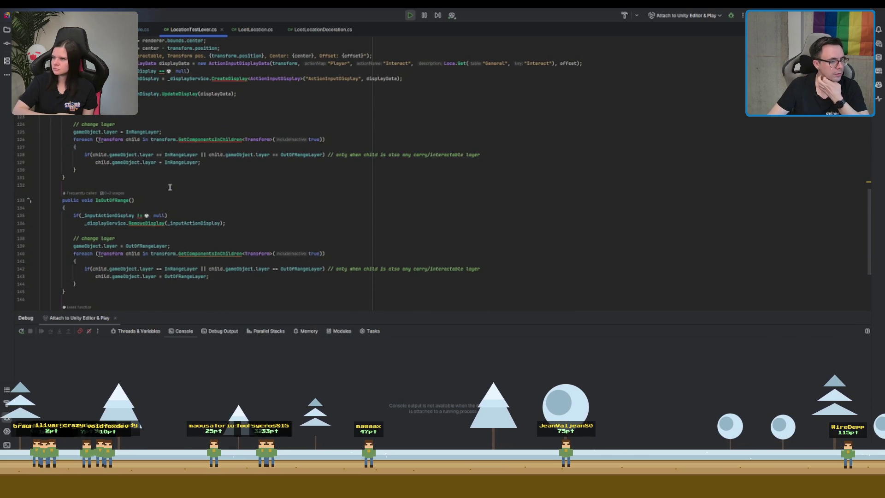
pyautogui.scroll(-3)
pyautogui.scroll(3)
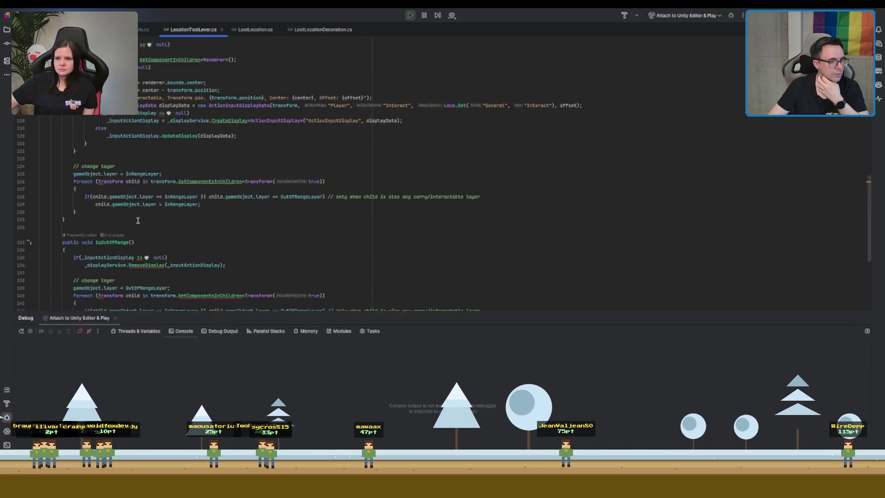
pyautogui.scroll(3)
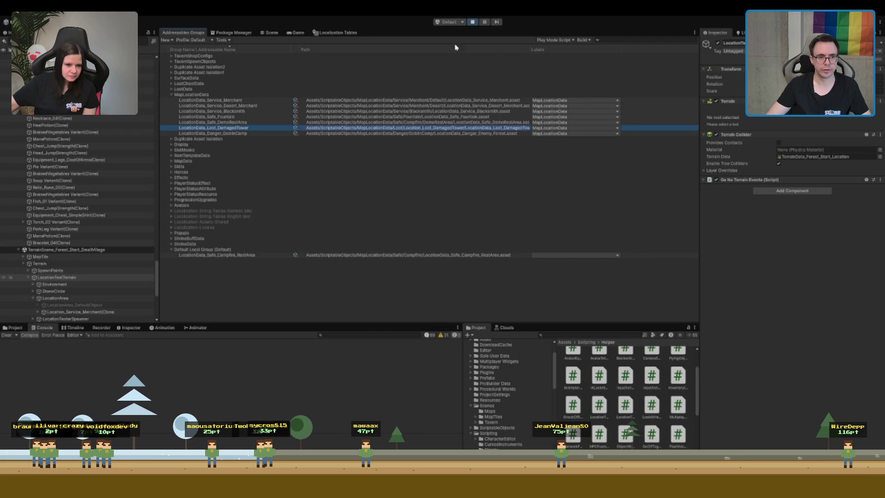
# Trigger the lever's Interact breakpoint in Rider, then resume and remove the location-data breakpoint
pyautogui.click(297, 32)
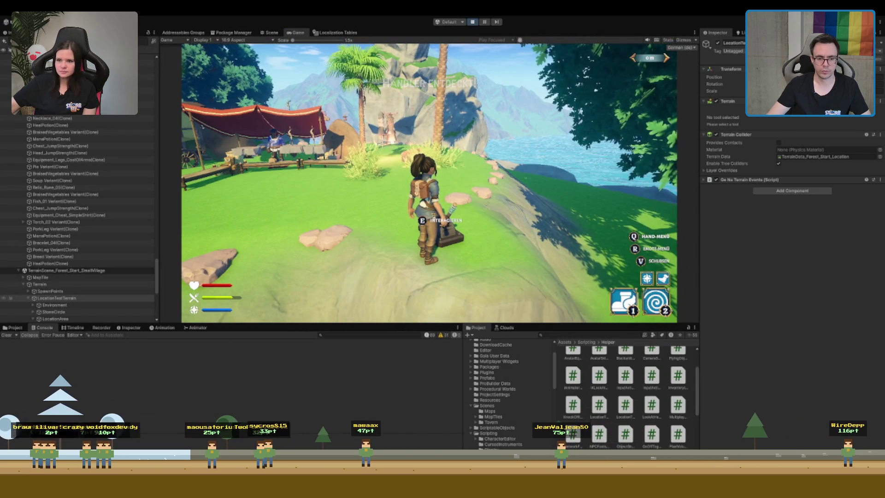
pyautogui.hotkey('alt', 'Tab')
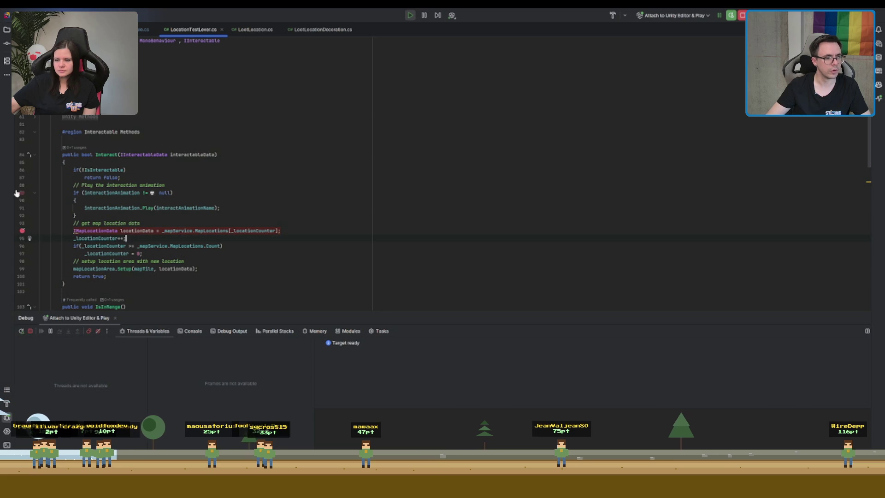
pyautogui.hotkey('alt', 'Tab')
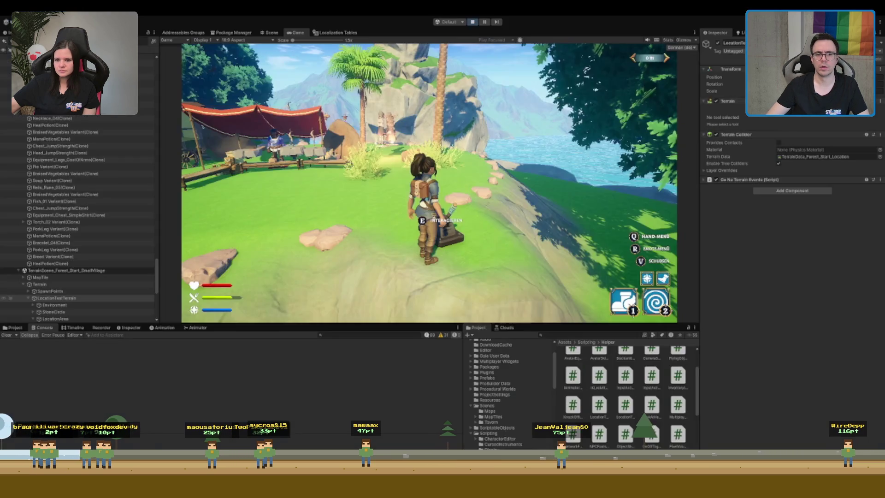
pyautogui.hotkey('alt', 'Tab')
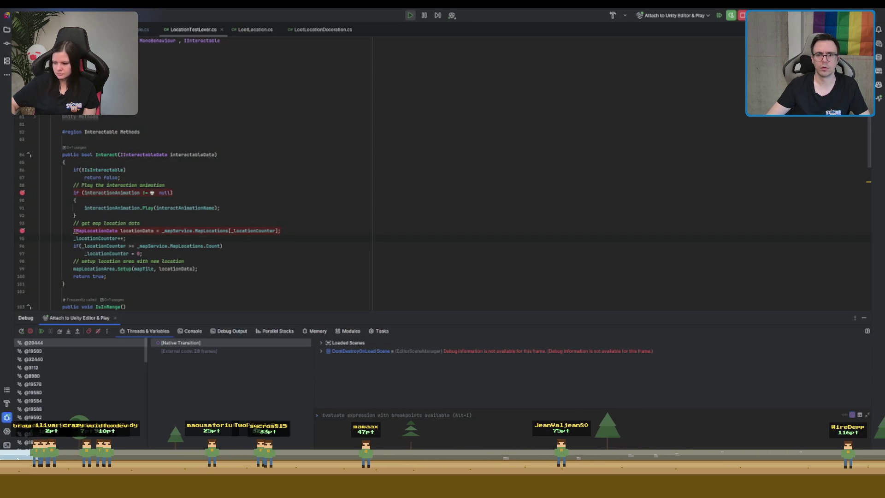
pyautogui.hotkey('alt', 'Tab')
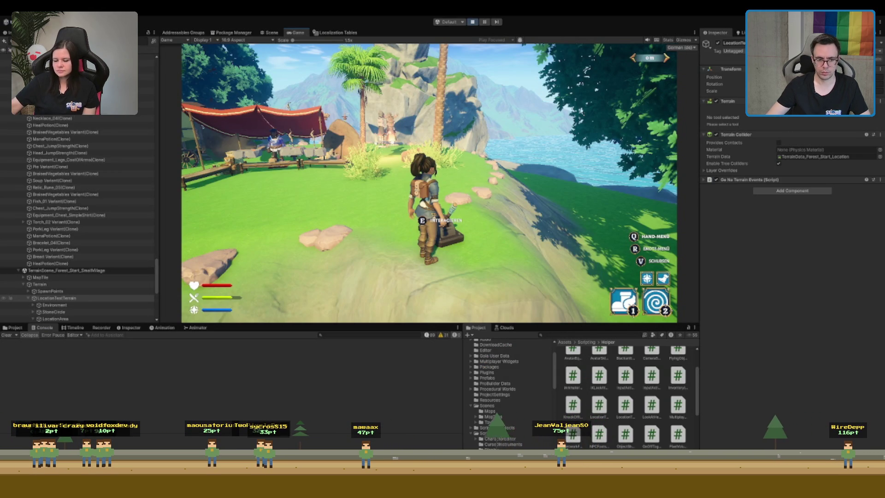
pyautogui.hotkey('alt', 'Tab')
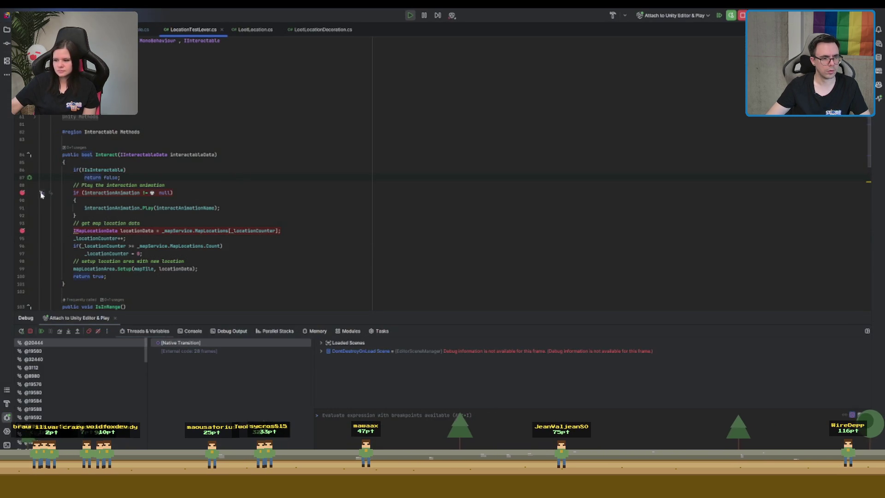
pyautogui.click(41, 331)
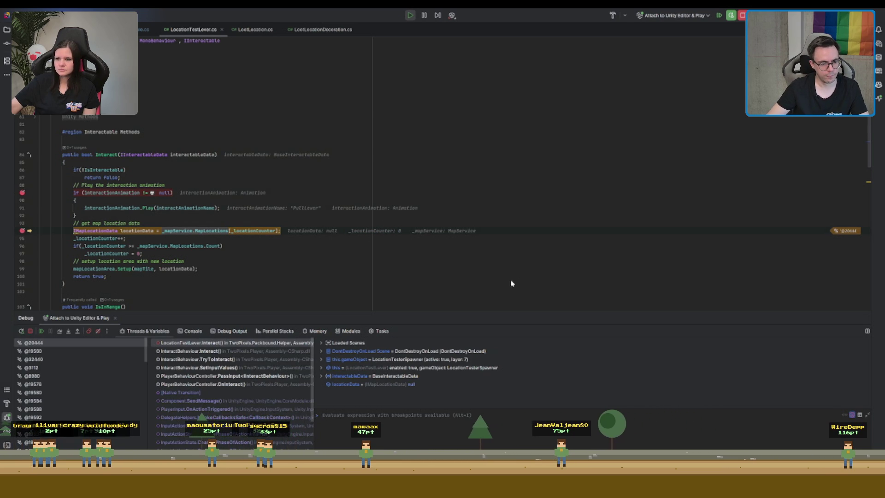
pyautogui.click(361, 223)
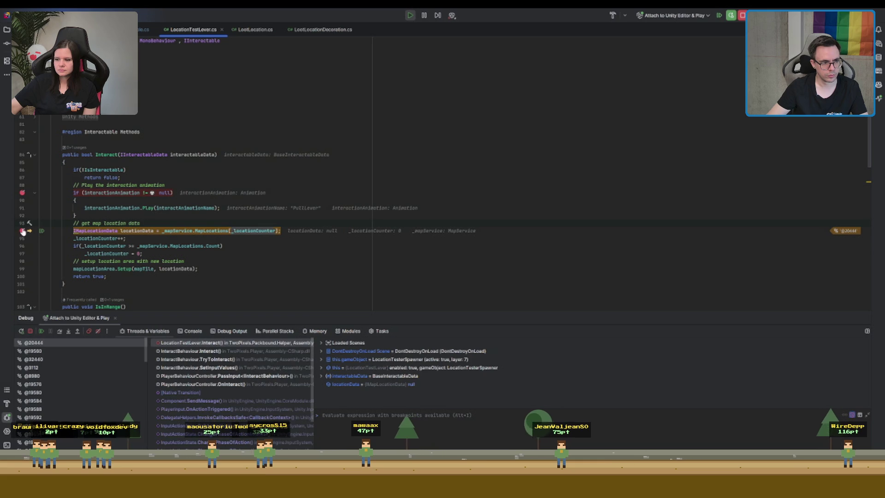
# Resume execution, remove the animation-check breakpoint on line 89, and resume again
pyautogui.click(41, 330)
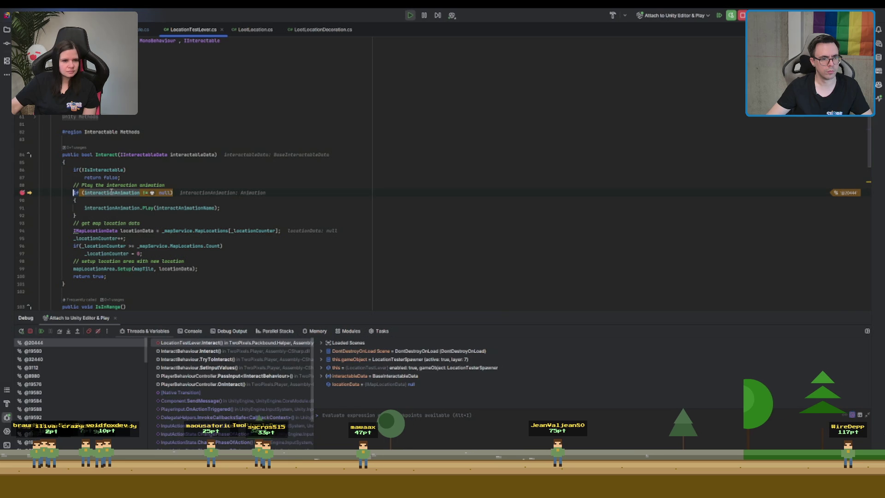
pyautogui.click(22, 193)
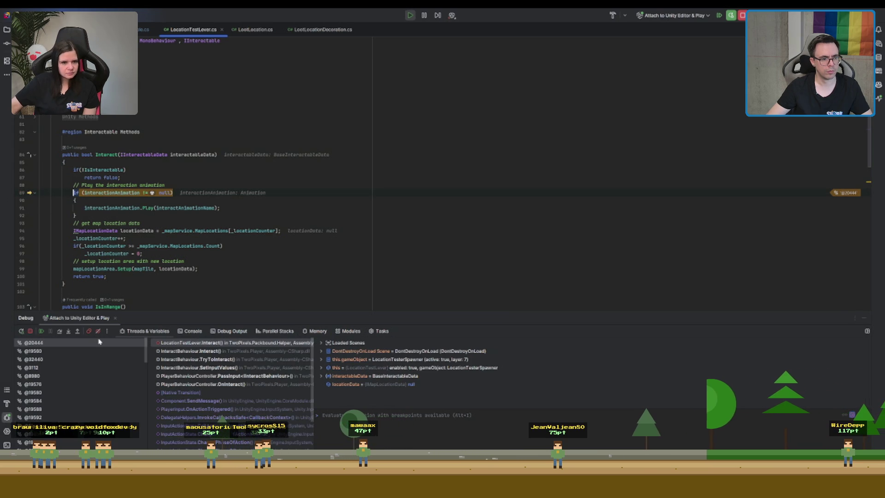
pyautogui.click(41, 330)
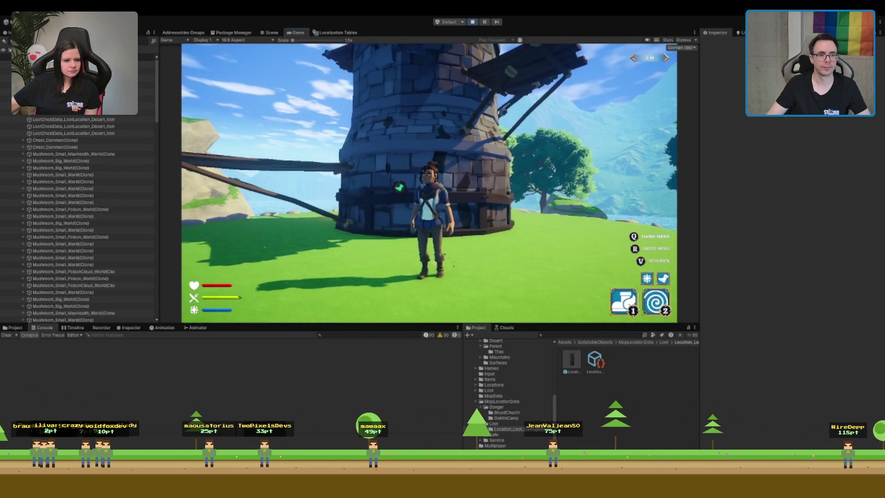
# Duplicate the tower's scaffolding platform, rotate it and move it onto the tower front
pyautogui.hotkey('ctrl', '1')
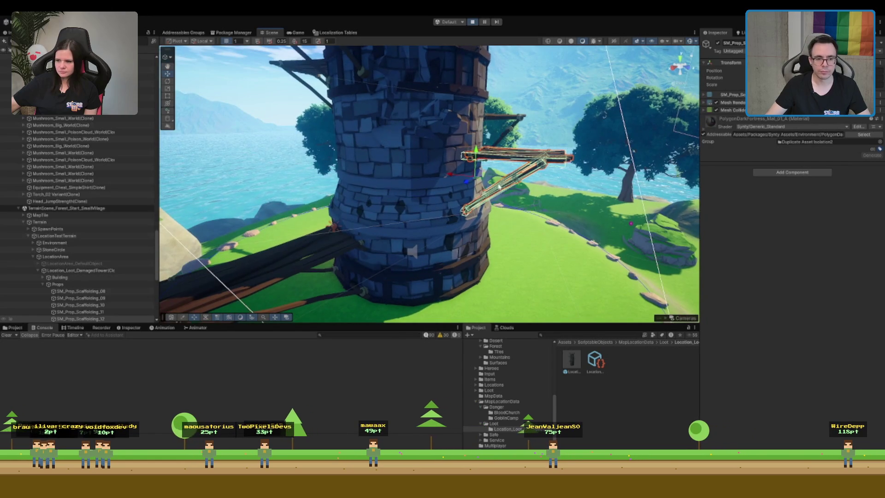
pyautogui.hotkey('ctrl', 'd')
pyautogui.press('e')
pyautogui.moveTo(500, 186); pyautogui.dragTo(422, 203)
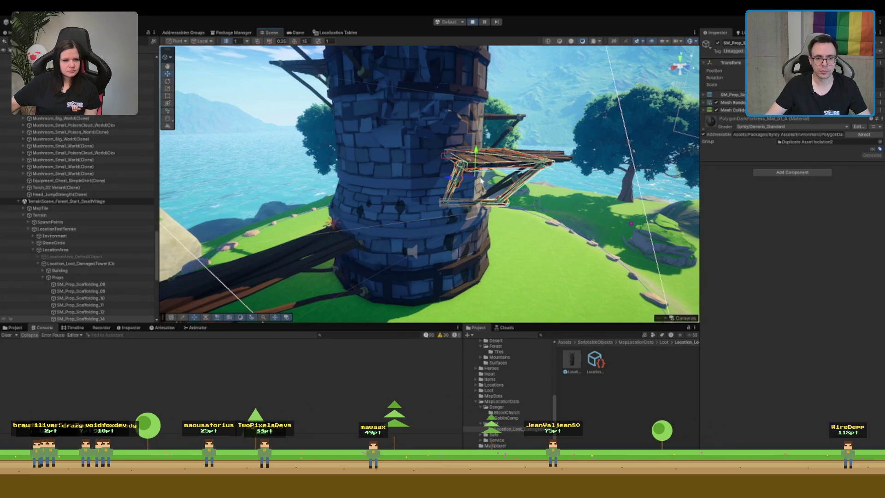
pyautogui.press('w')
pyautogui.moveTo(480, 182); pyautogui.dragTo(418, 218)
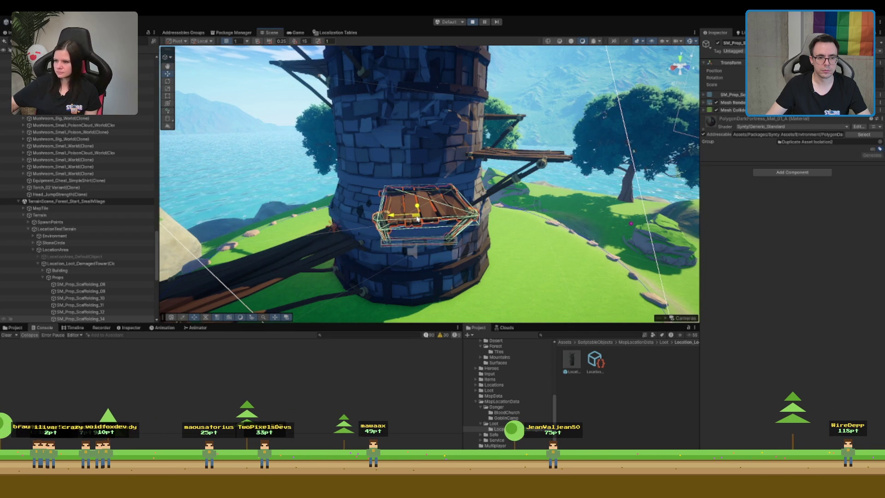
pyautogui.click(296, 32)
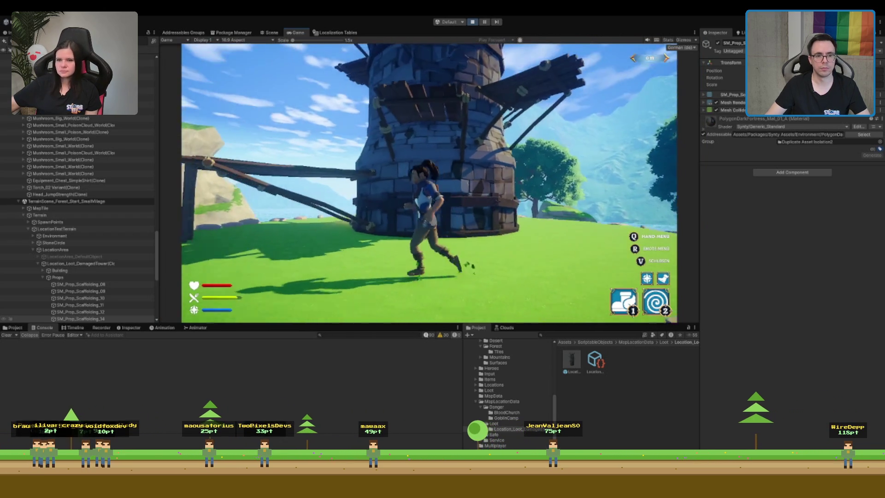
# Teleport the character onto the new scaffolding and check the placed platform in the Scene view
pyautogui.press('w')
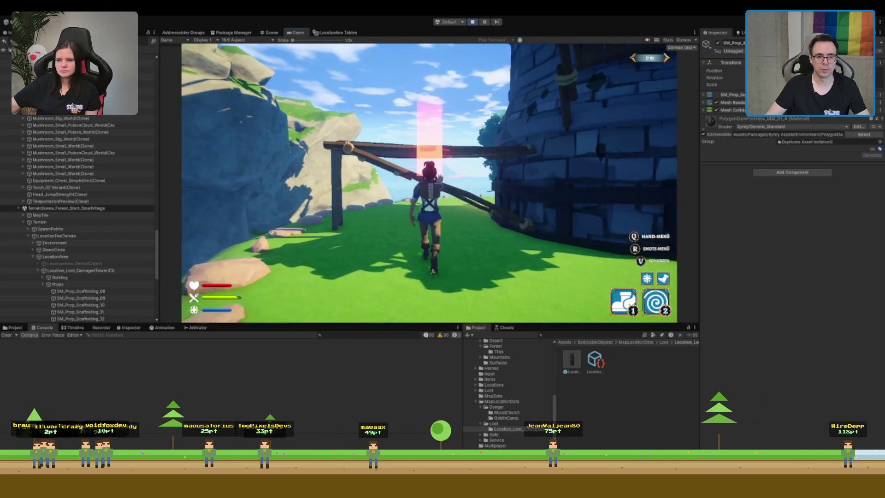
pyautogui.press('2')
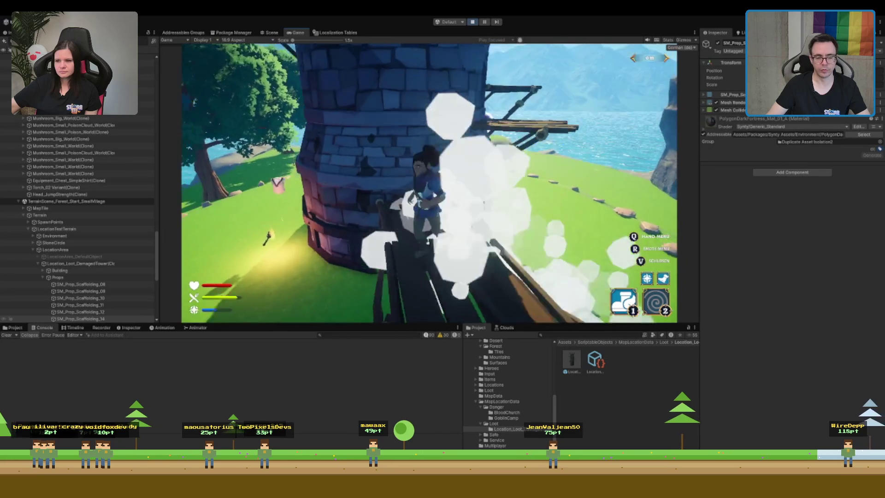
pyautogui.press('w')
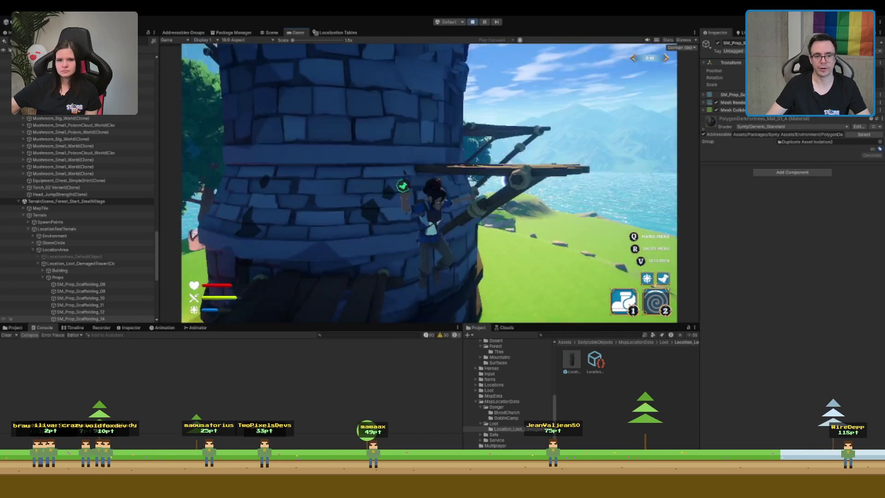
pyautogui.click(275, 34)
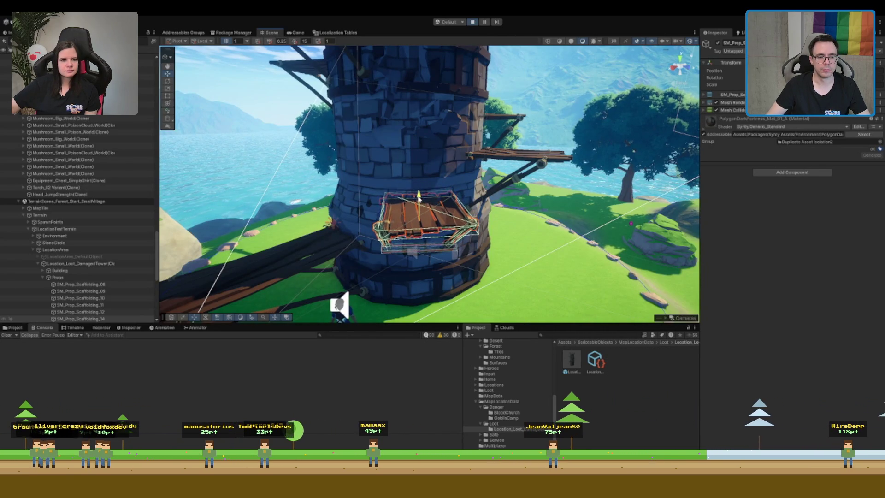
pyautogui.click(296, 33)
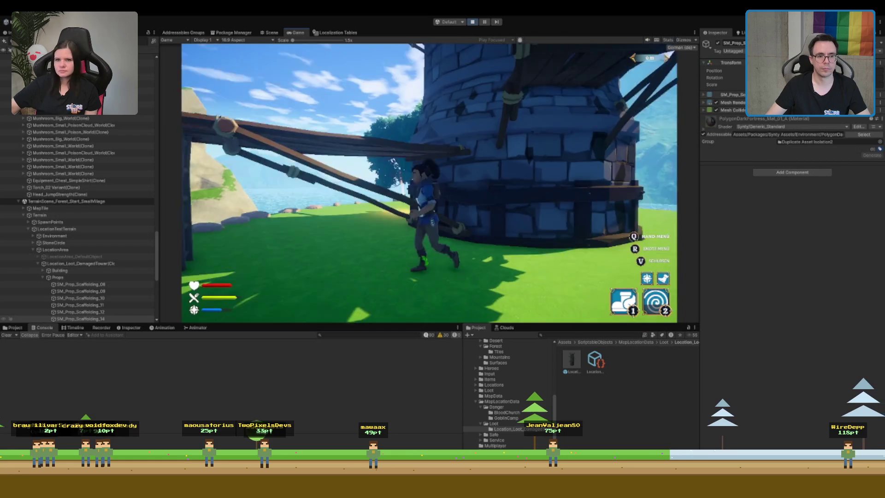
# Climb the ladder, circle the tower along the scaffolding planks, and walk off the edge
pyautogui.press('w')
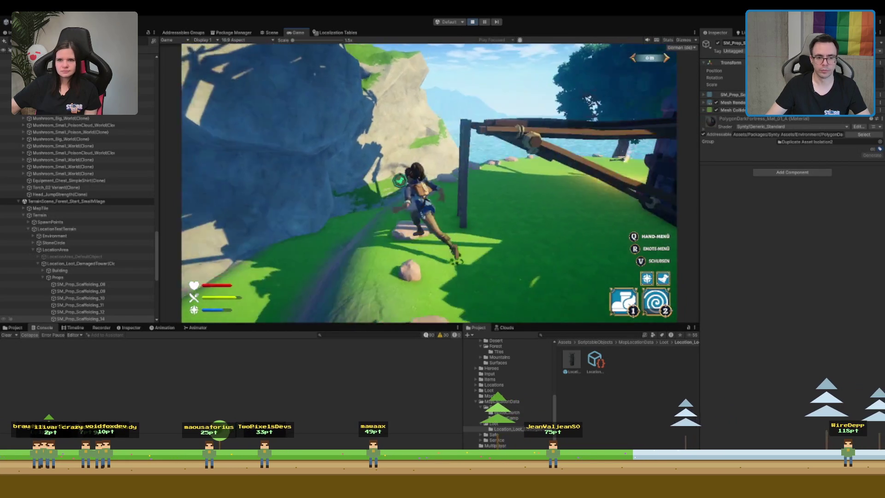
pyautogui.press('w')
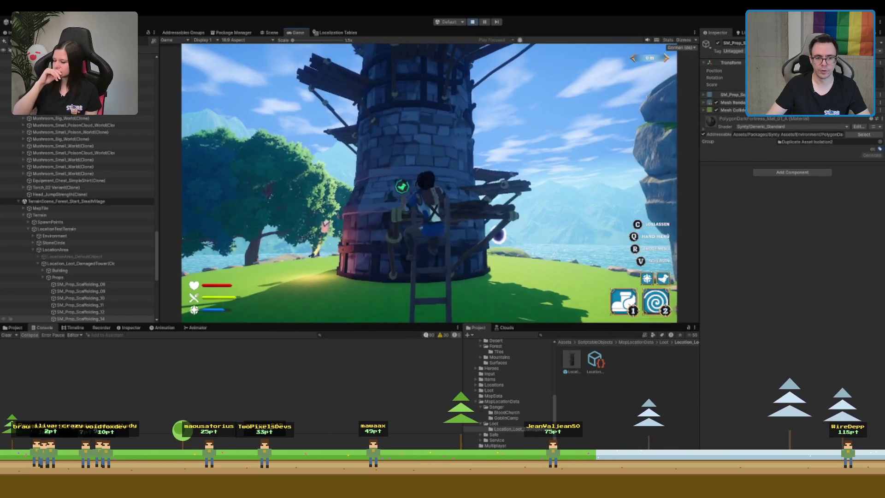
pyautogui.press('w')
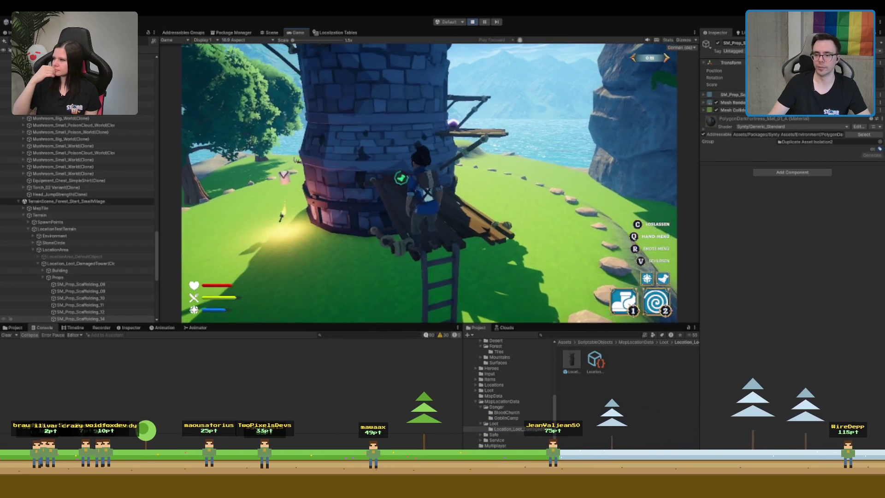
pyautogui.press('w')
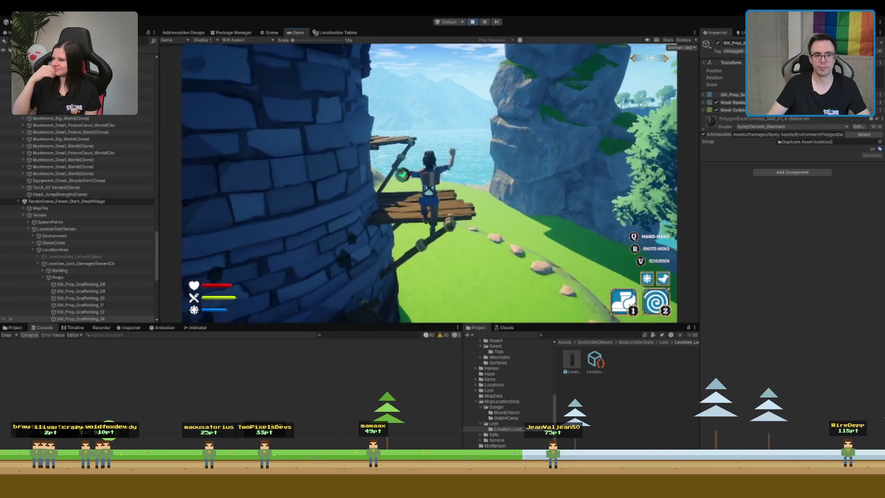
pyautogui.press('w')
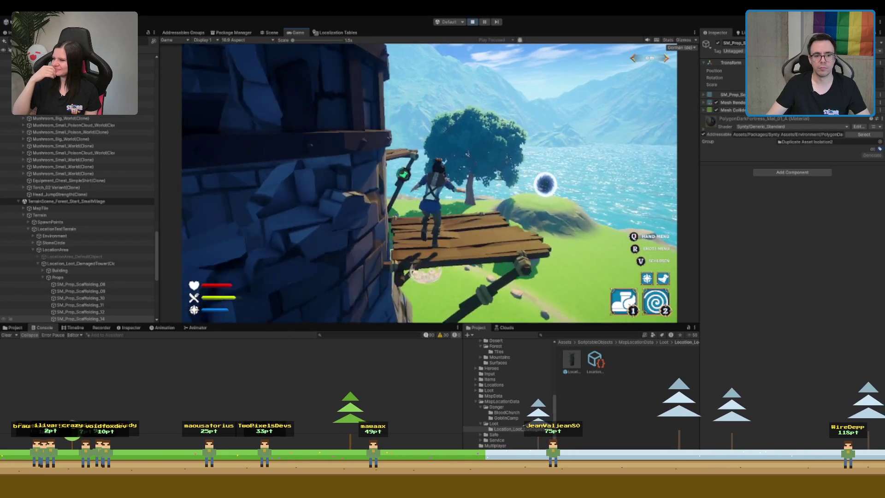
pyautogui.press('w')
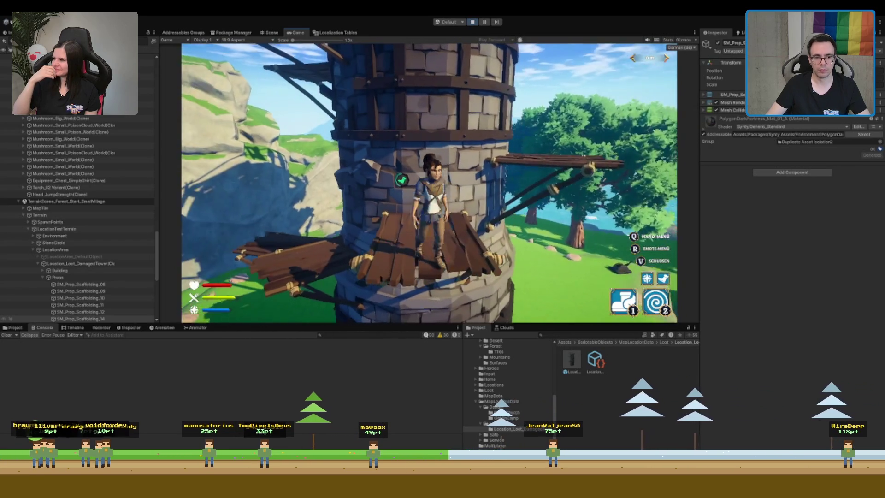
pyautogui.press('w')
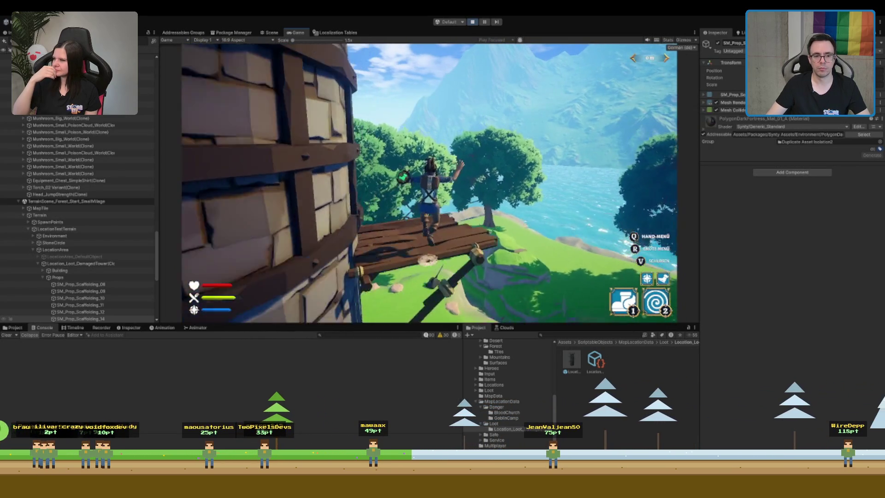
pyautogui.press('w')
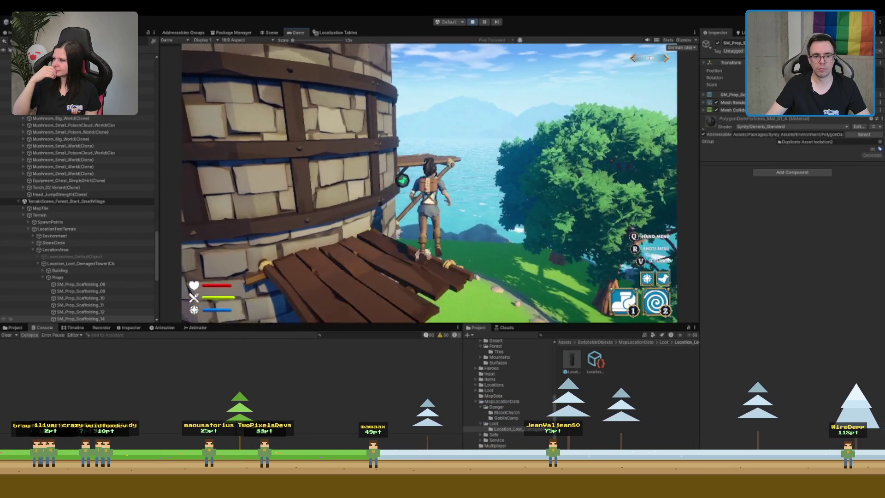
pyautogui.press('w')
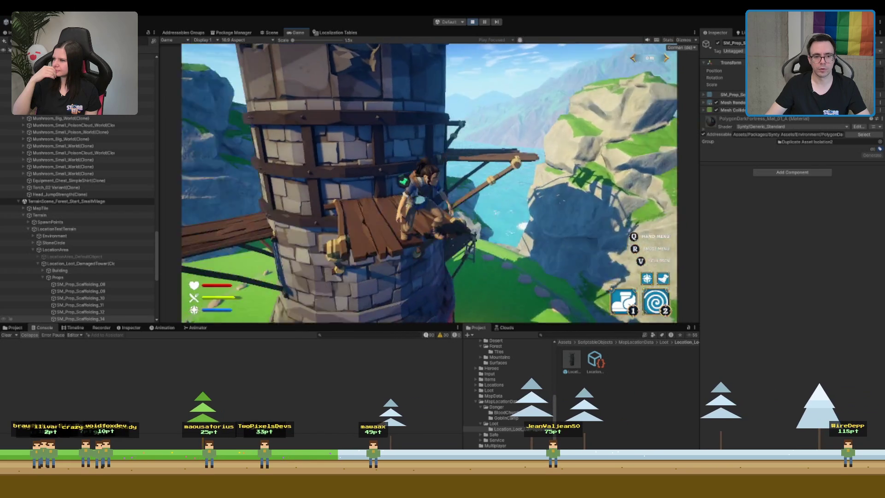
pyautogui.press('w')
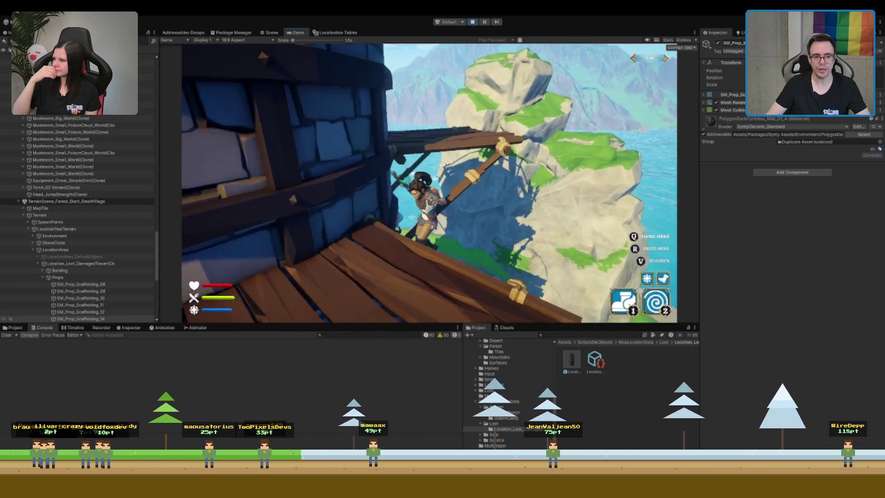
pyautogui.press('w')
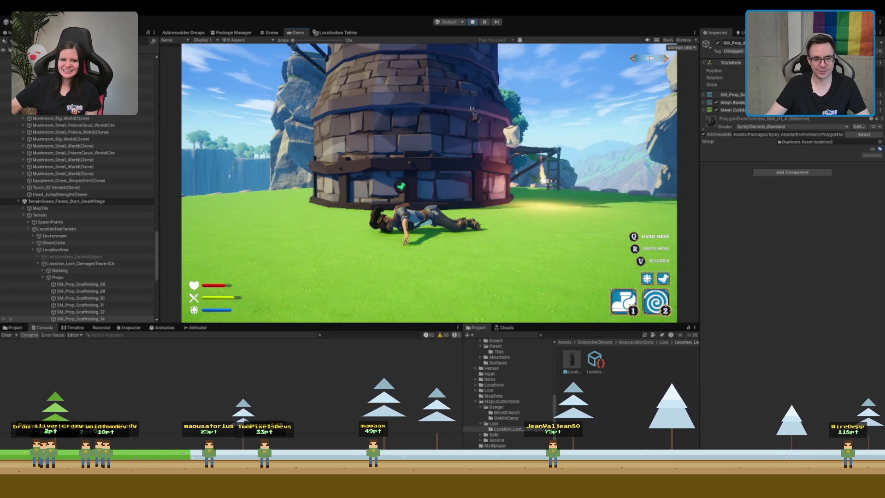
# Run around the tower toward the cliffs, climb the ladder, and step onto the scaffolding planks
pyautogui.press('w')
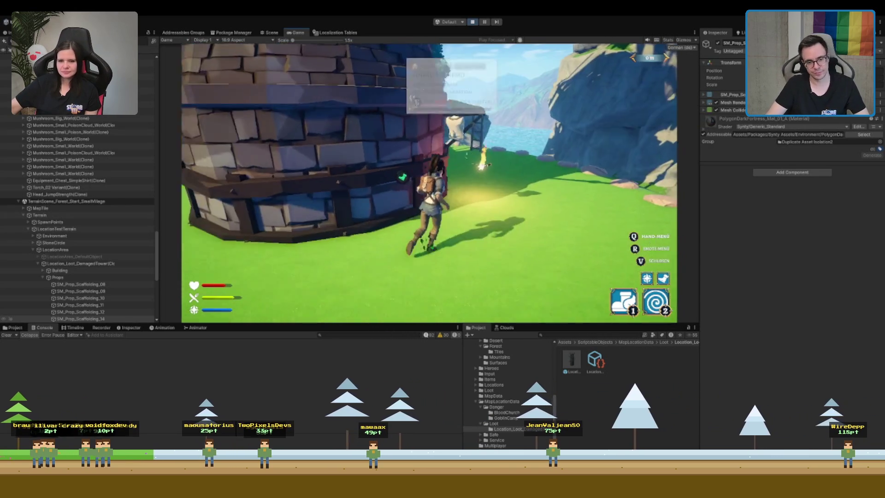
pyautogui.press('w')
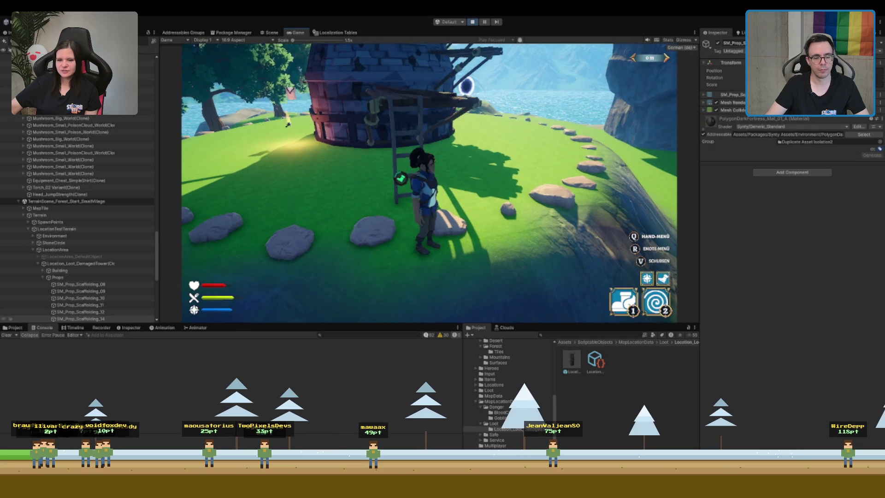
pyautogui.press('w')
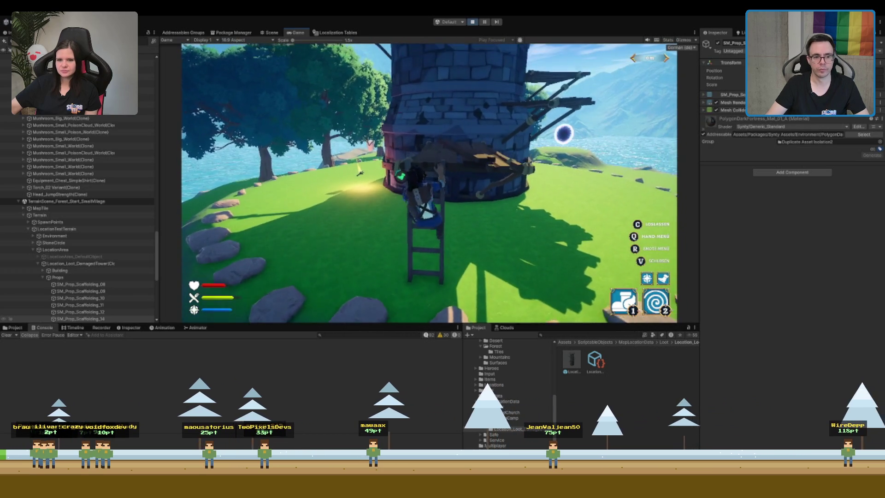
pyautogui.press('w')
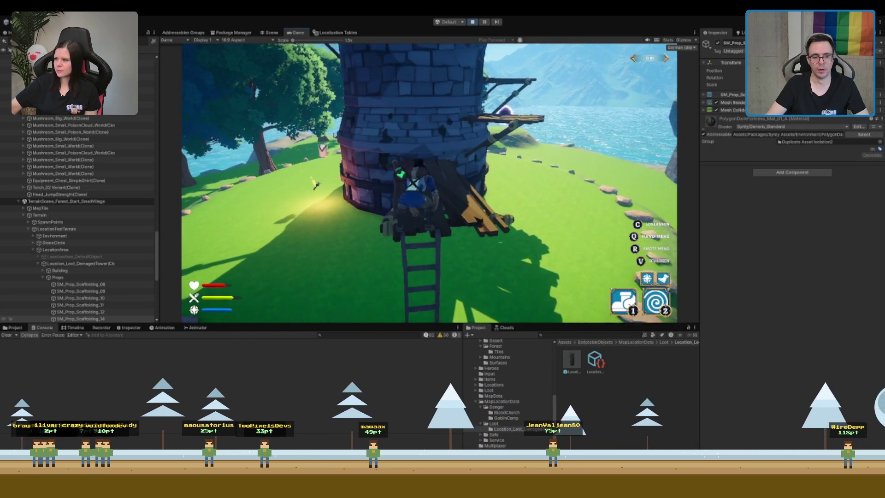
pyautogui.press('w')
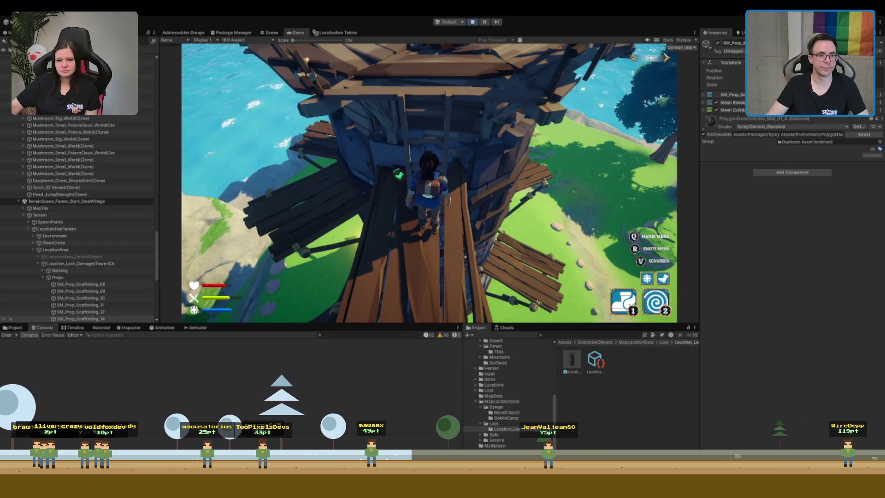
pyautogui.hotkey('ctrl', '1')
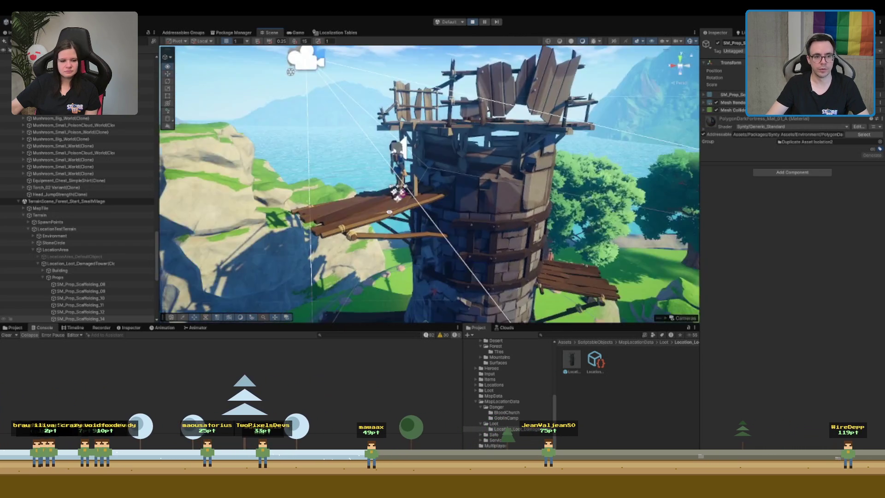
# Inspect the tower's ladder and top wooden walls in the Scene view, then resume the game
pyautogui.moveTo(387, 225); pyautogui.dragTo(480, 150)
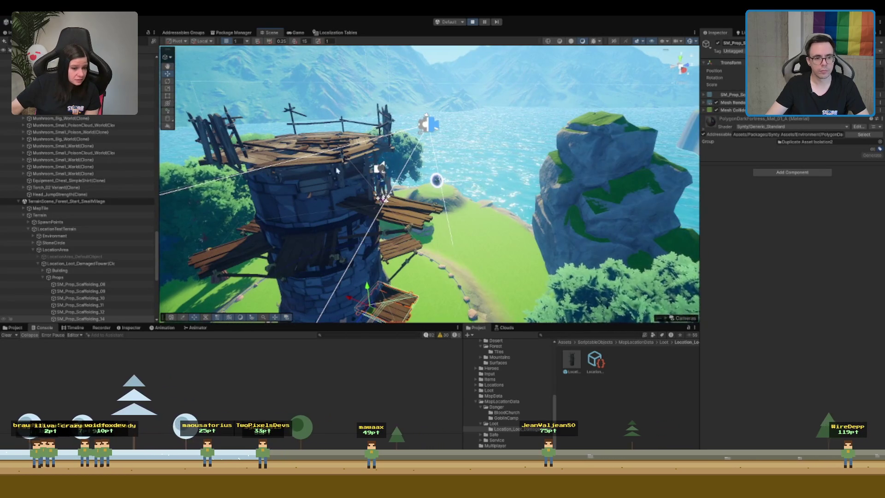
pyautogui.click(369, 162)
pyautogui.press('f')
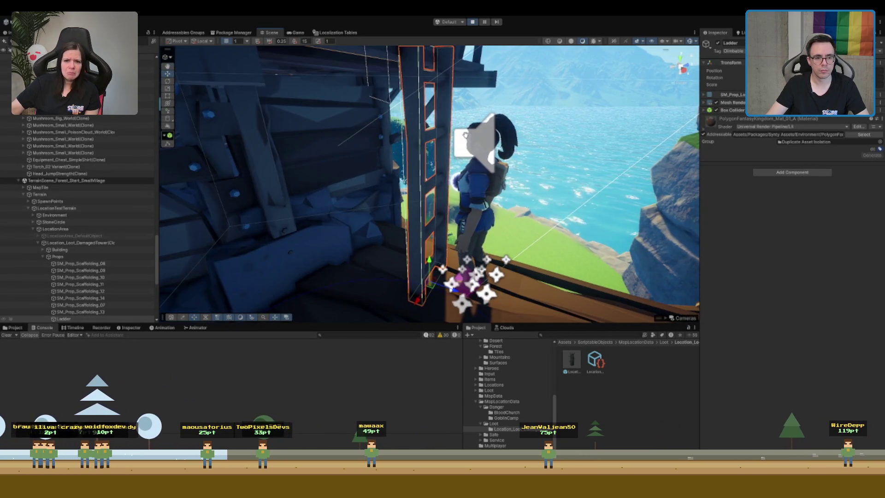
pyautogui.click(390, 175)
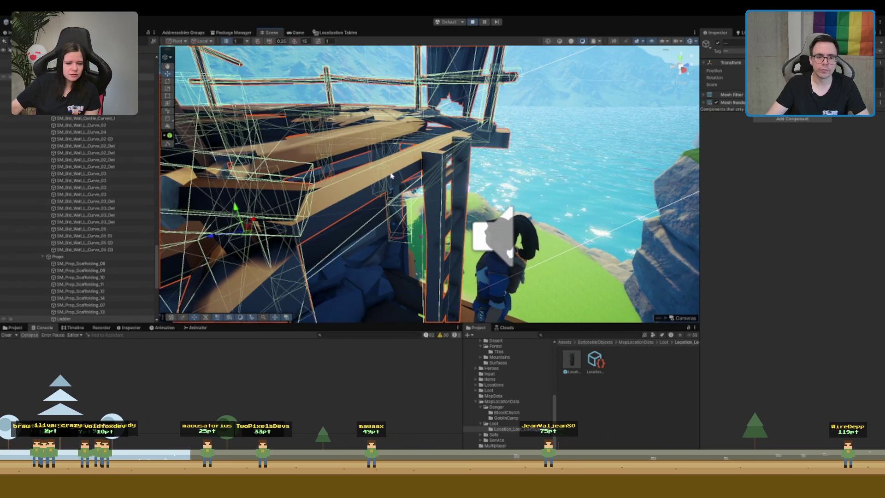
pyautogui.moveTo(497, 189); pyautogui.dragTo(509, 171)
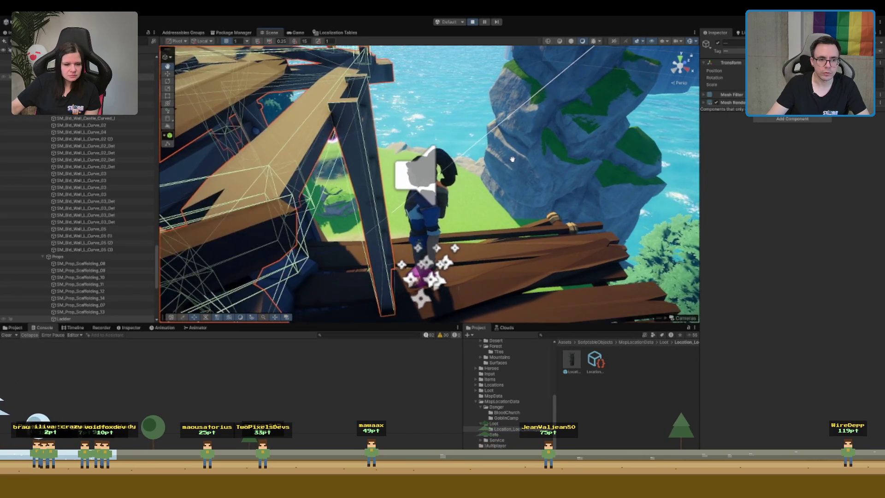
pyautogui.moveTo(512, 208); pyautogui.dragTo(468, 183)
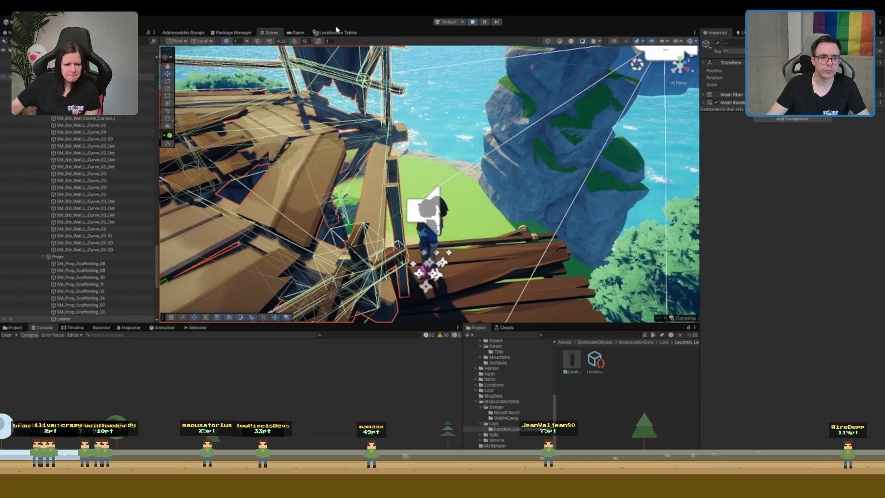
pyautogui.click(514, 129)
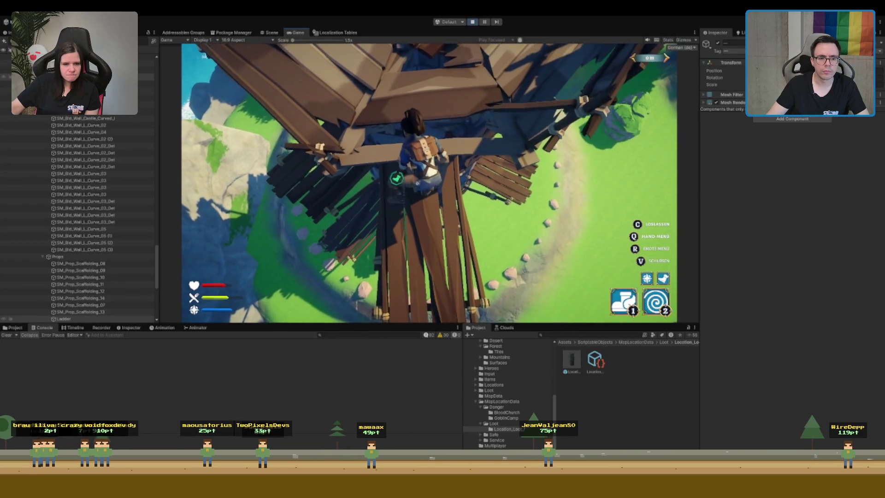
# Walk across the top platform and drop to the ground, then select the Building and first scaffolding prop
pyautogui.press('w')
pyautogui.press('w')
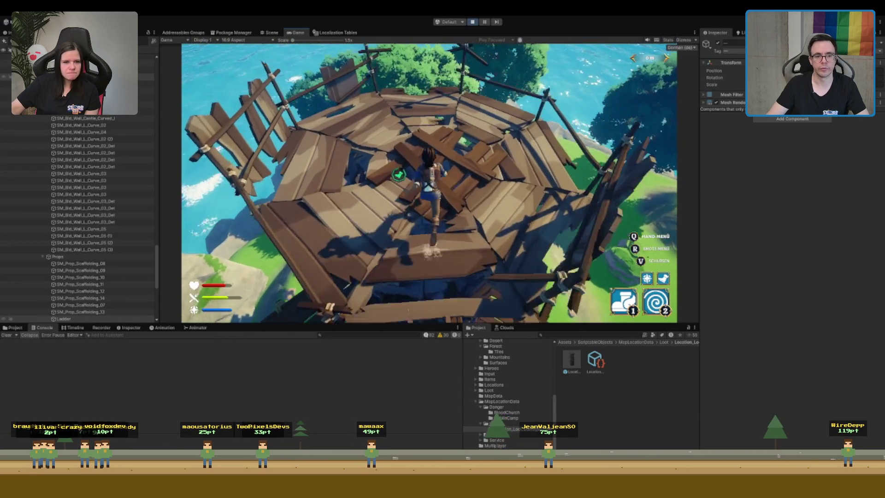
pyautogui.press('w')
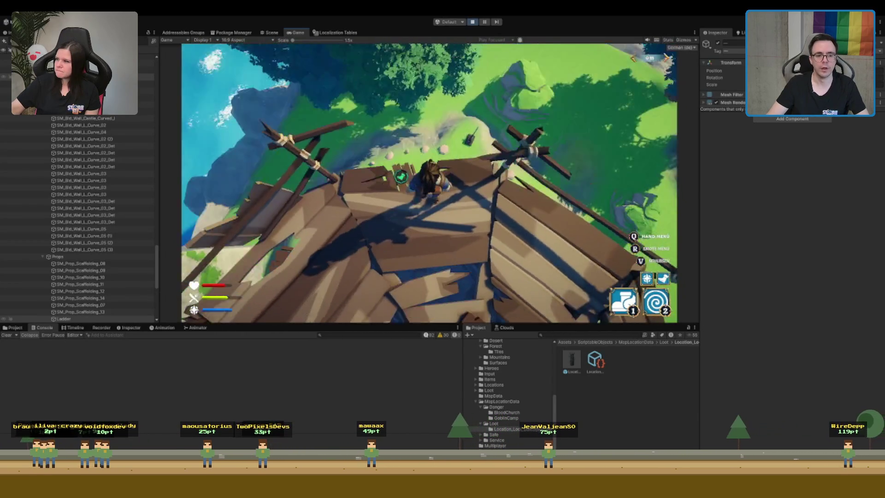
pyautogui.press('w')
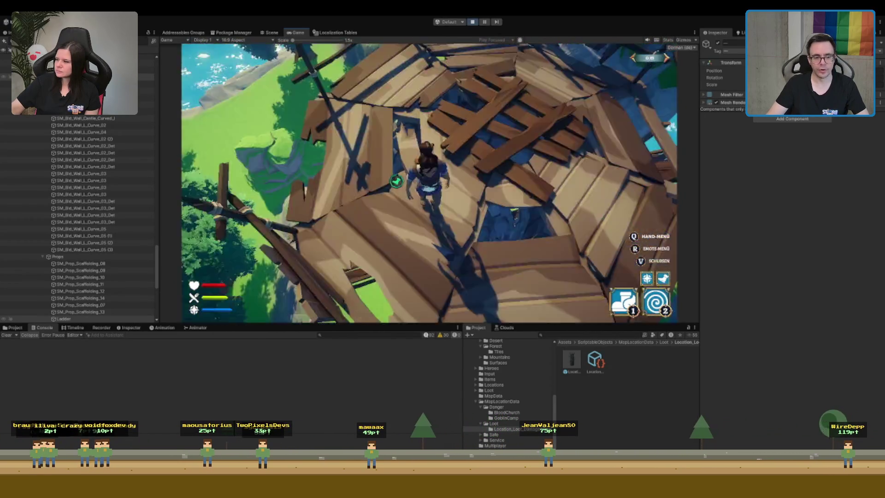
pyautogui.press('w')
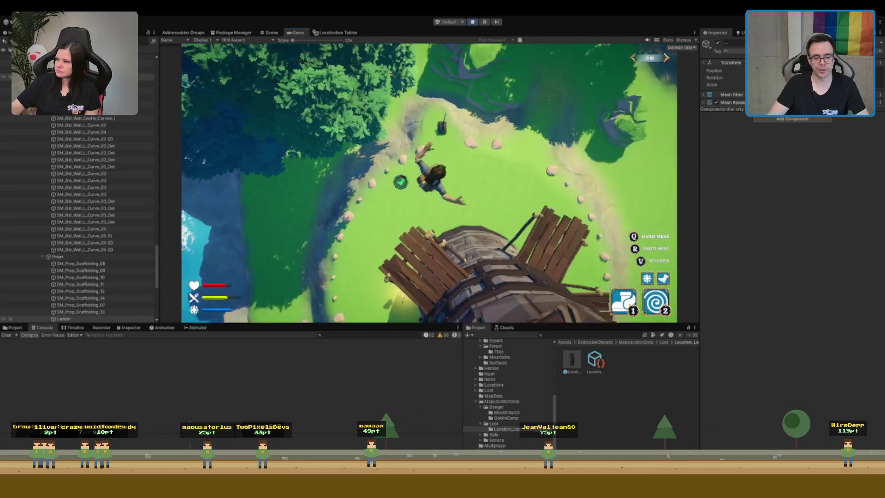
pyautogui.press('v')
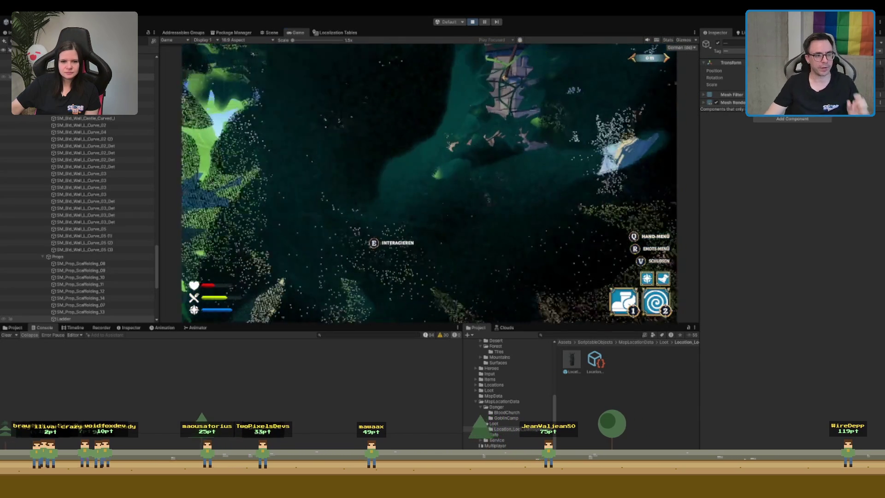
pyautogui.click(78, 83)
pyautogui.click(79, 98)
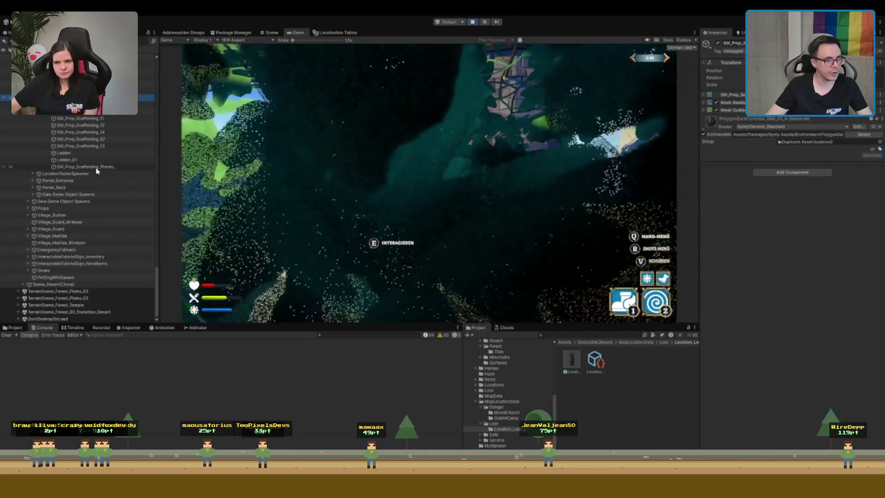
# Select the props down to SM_Prop_Scaffolding_Planks, then run to the ladder and climb onto the platform
pyautogui.click(83, 166)
pyautogui.click(416, 144)
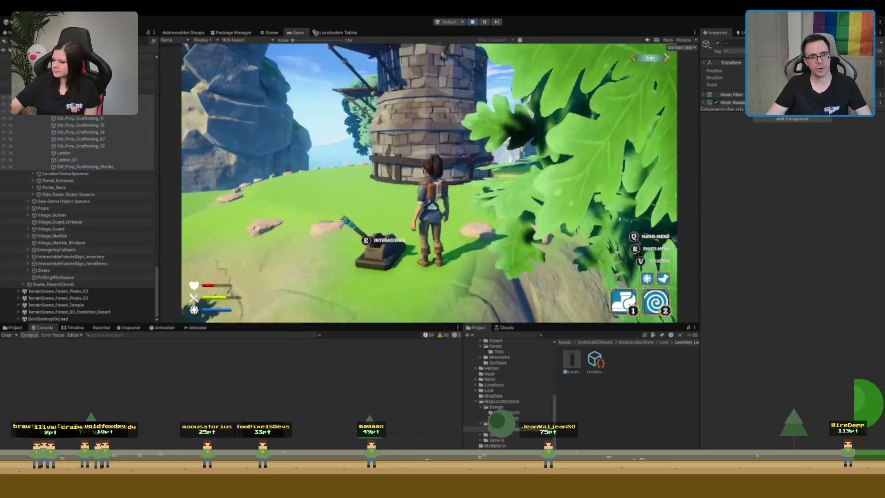
pyautogui.press('w')
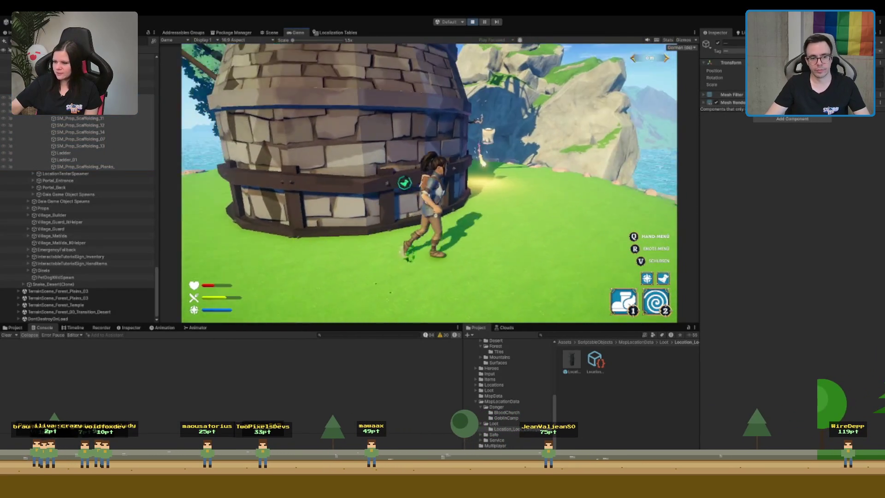
pyautogui.press('w')
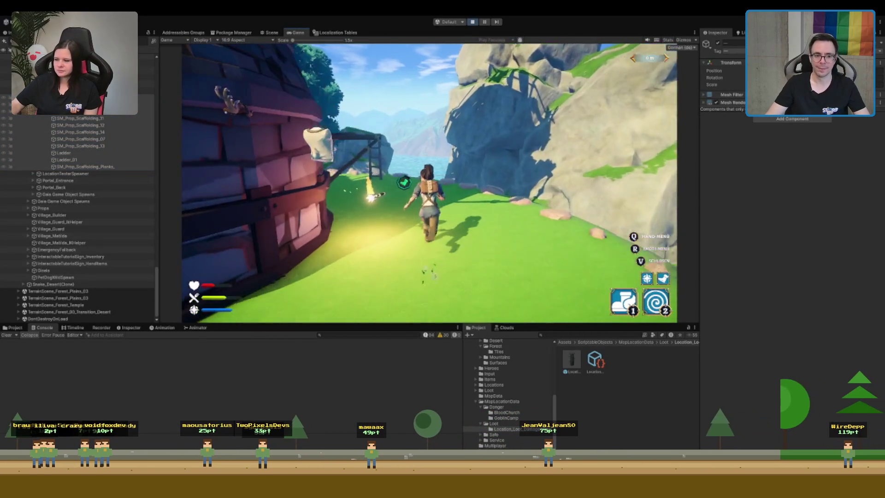
pyautogui.press('w')
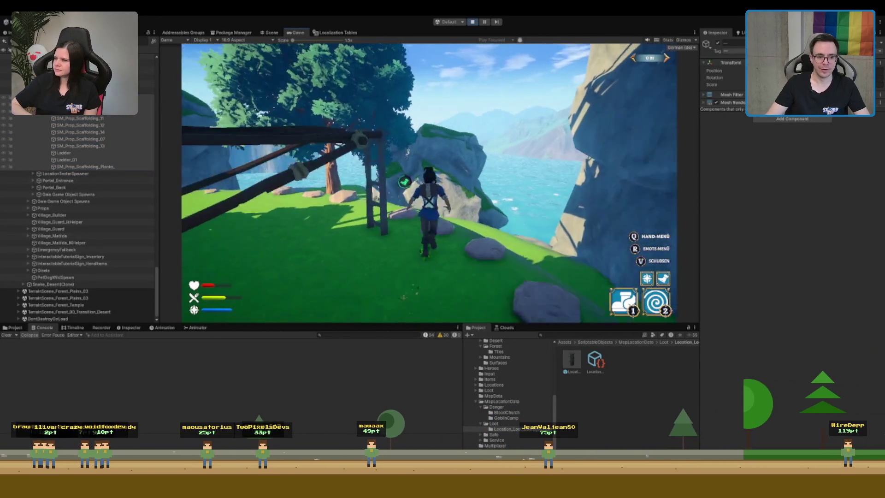
pyautogui.press('w')
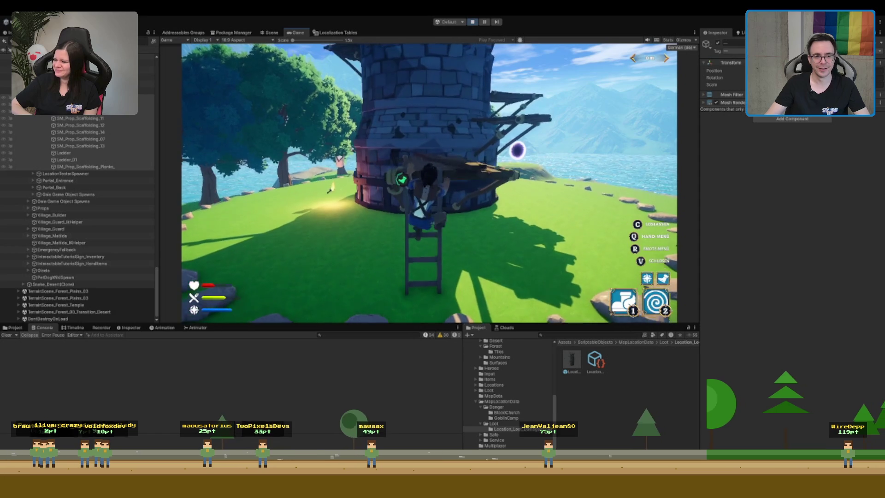
# Walk around the tower platform, climb to the upper plank, and run toward the tower
pyautogui.press('w')
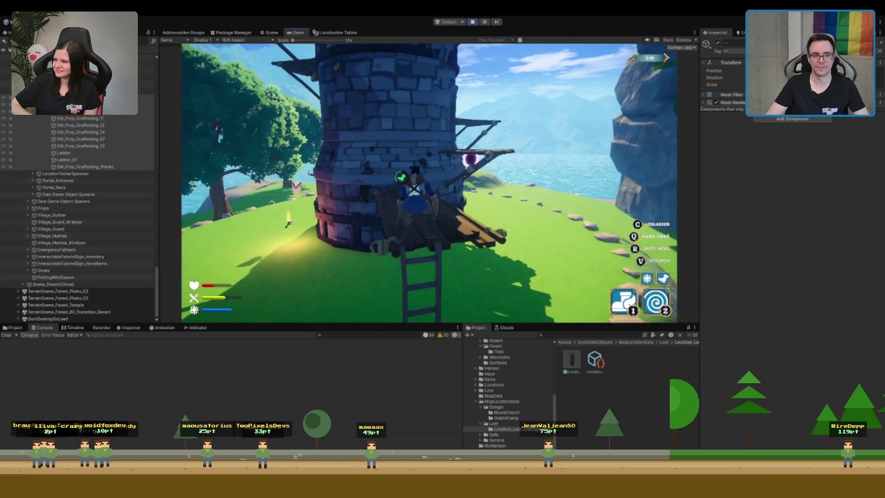
pyautogui.press('w')
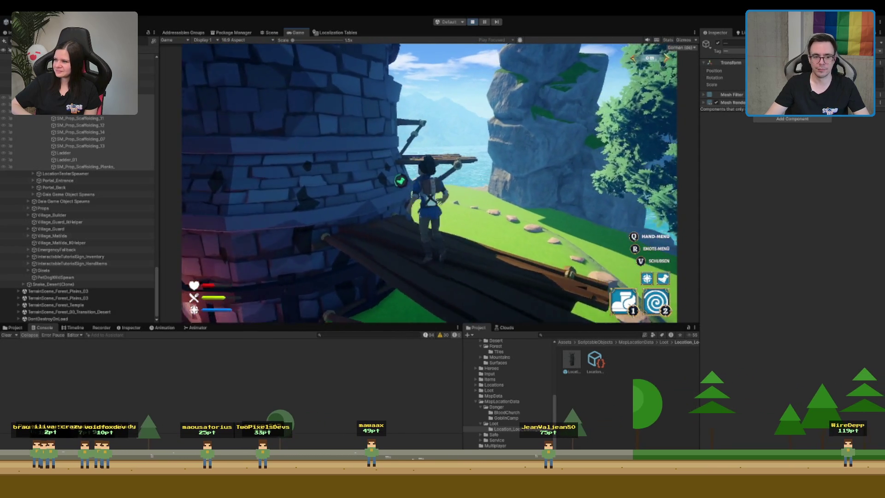
pyautogui.press('w')
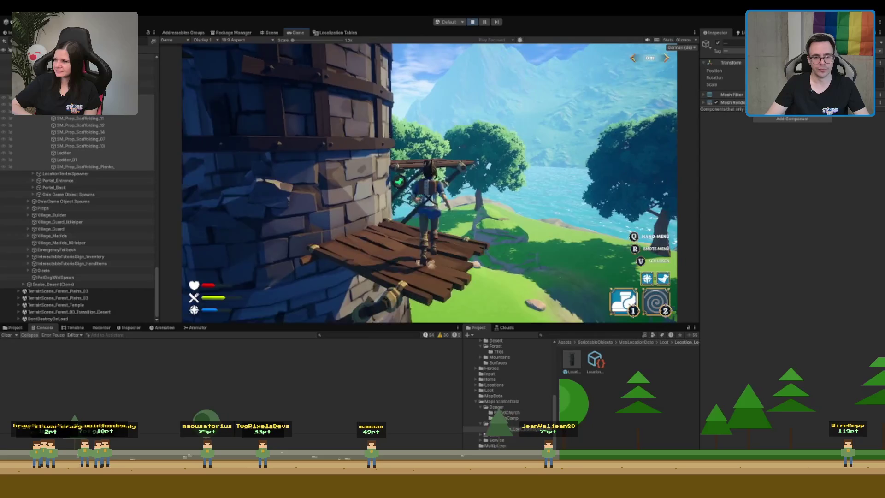
pyautogui.press('w')
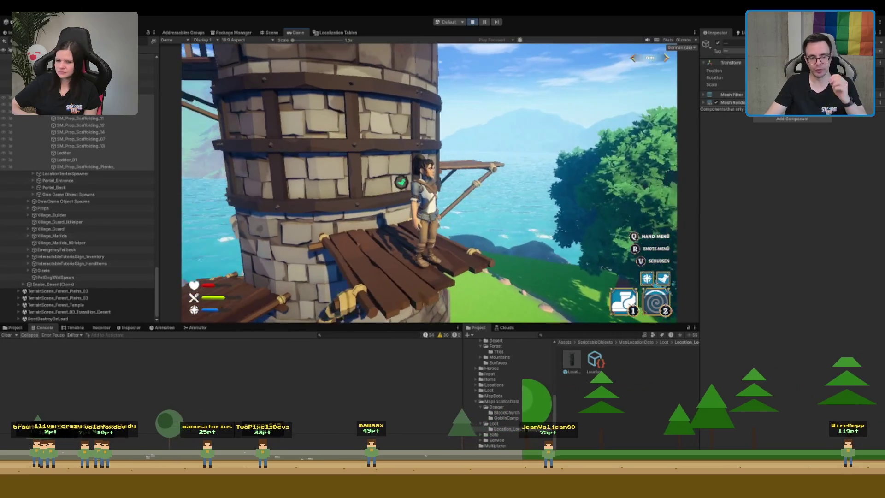
pyautogui.press('w')
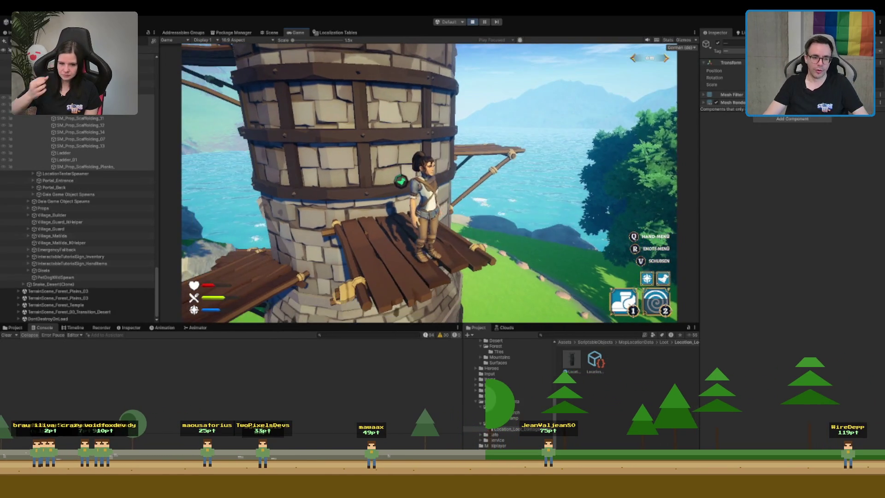
pyautogui.press('w')
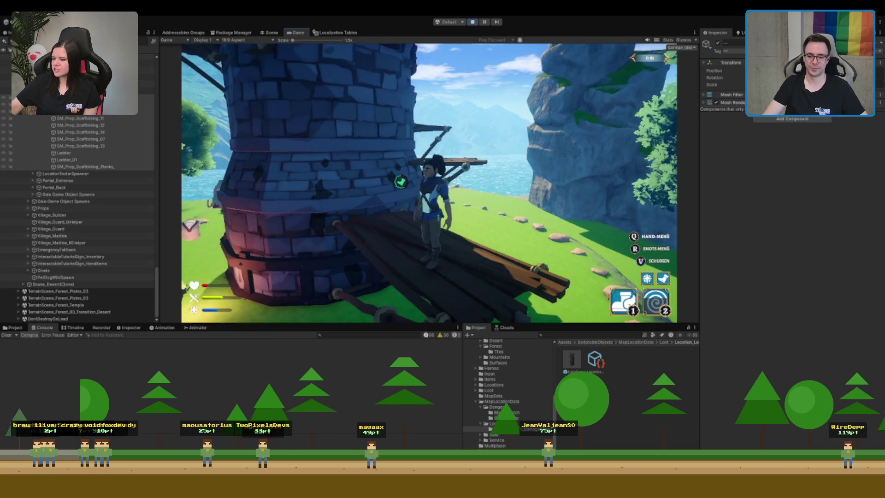
pyautogui.press('a')
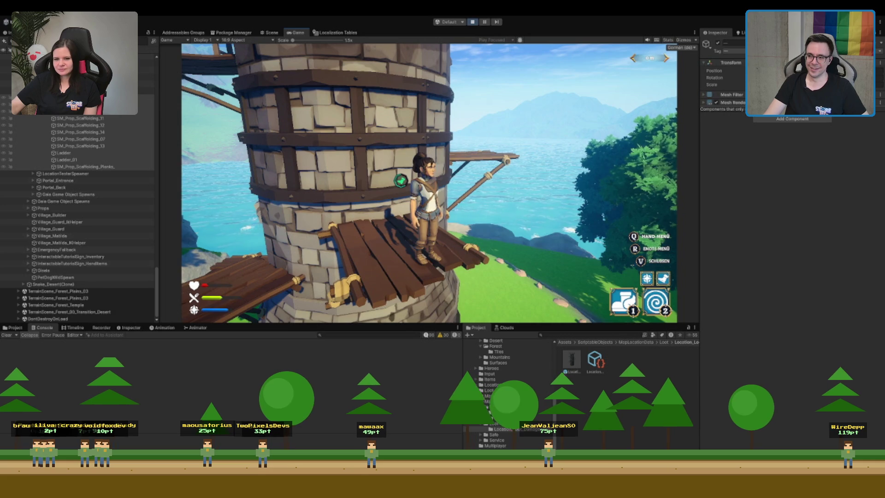
# Walk to the platform edge, jump off onto the grass, and trigger ability 2
pyautogui.press('w')
pyautogui.press('space')
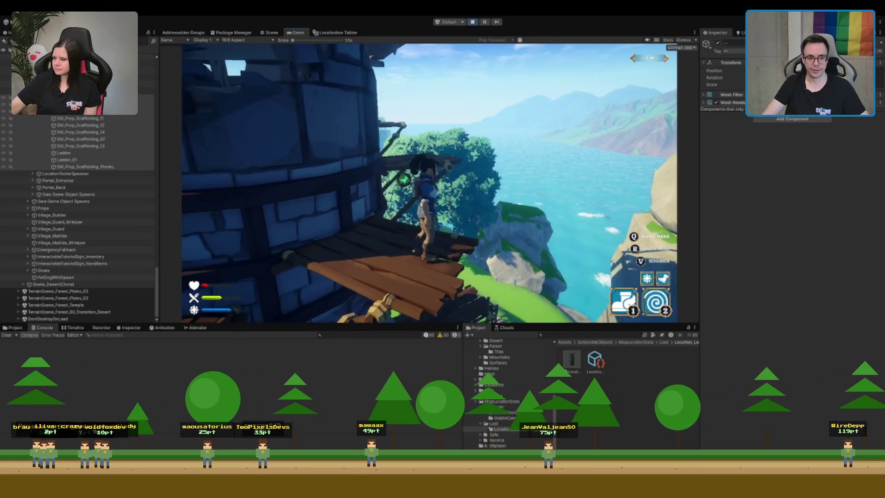
pyautogui.press('2')
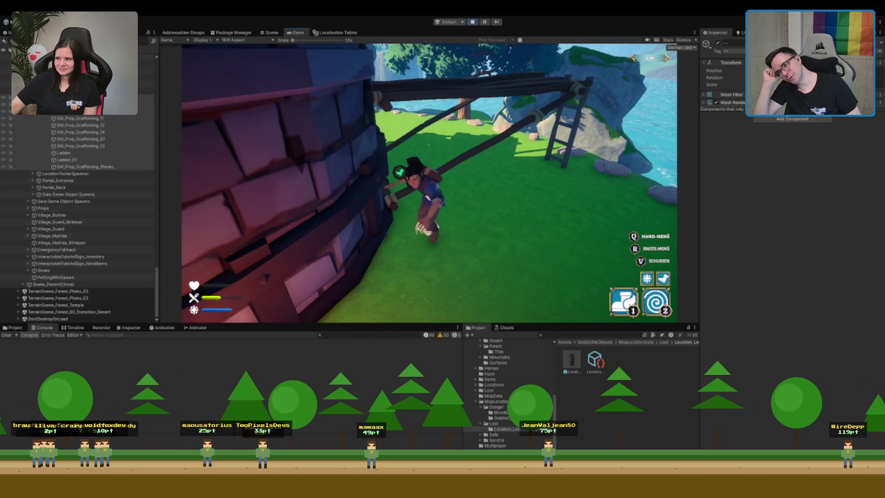
# Run across the grass, then climb the ladder onto the tower's wooden platform
pyautogui.press('w')
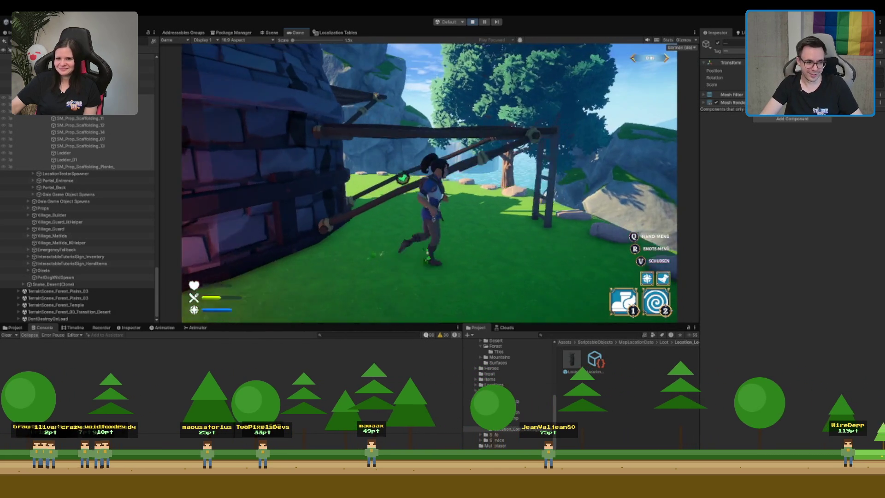
pyautogui.press('w')
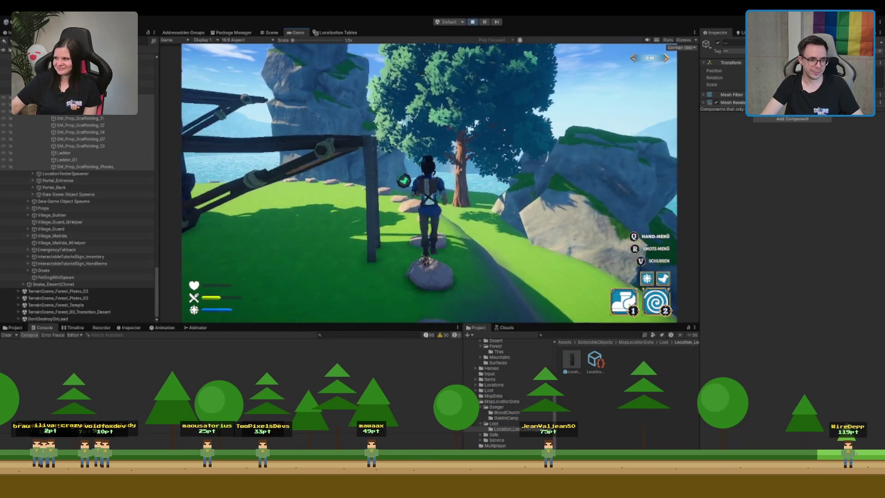
pyautogui.press('w')
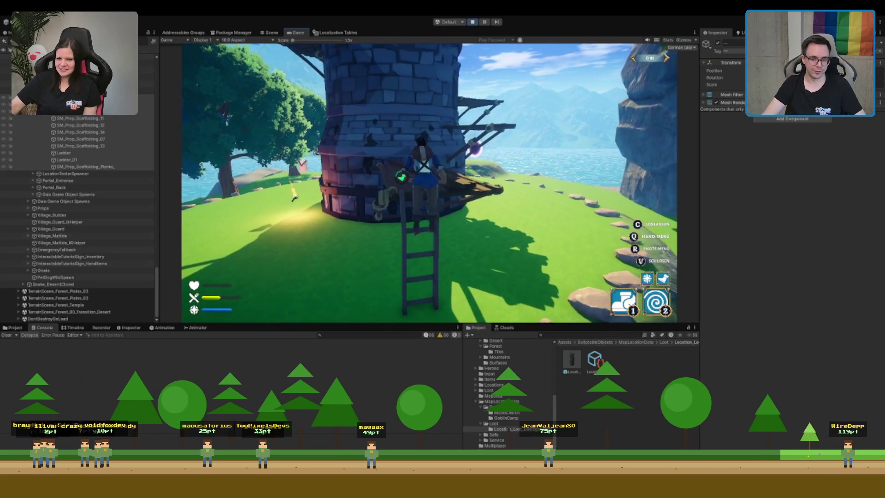
pyautogui.press('w')
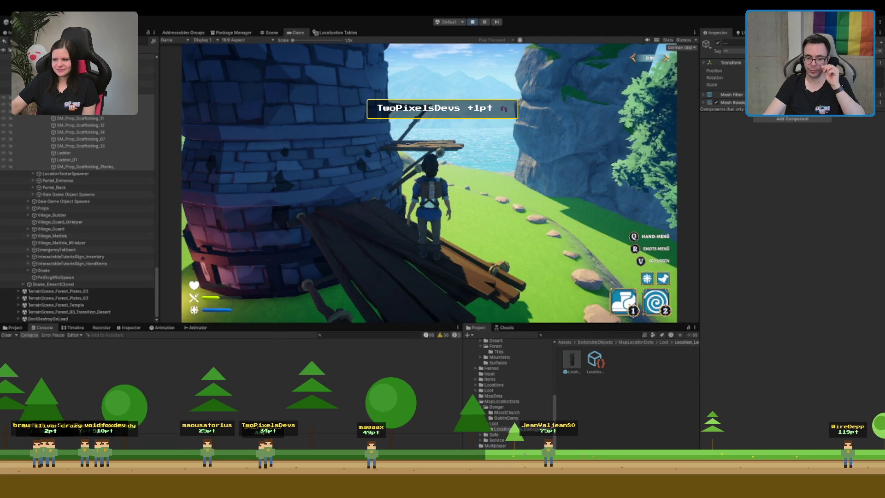
# Move along the wall, jump up to the higher plank, then drop and cross the lower platforms
pyautogui.press('w')
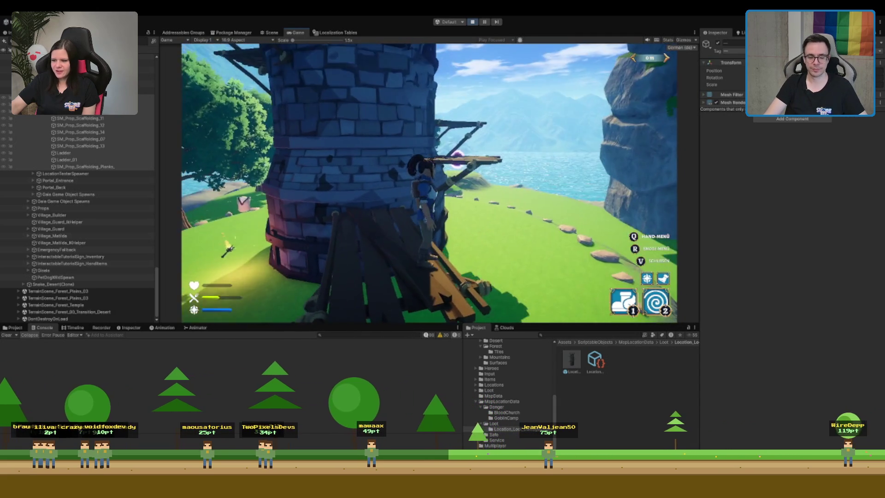
pyautogui.press('w')
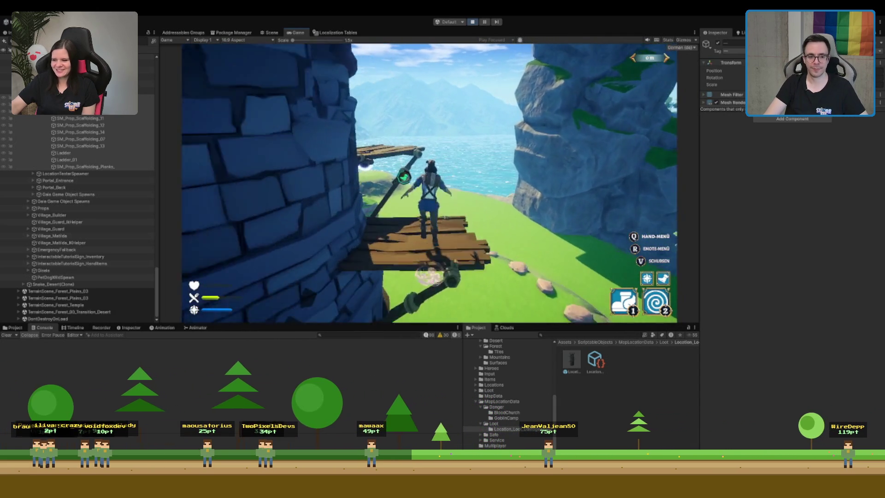
pyautogui.press('w')
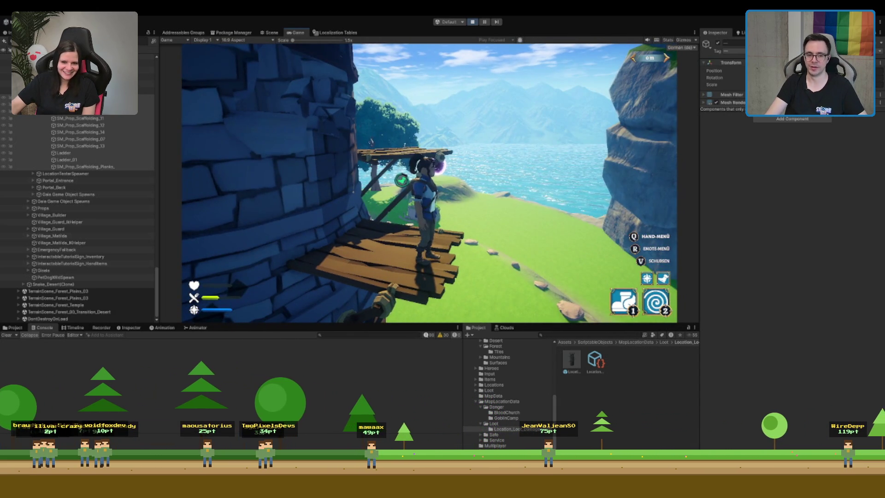
pyautogui.press('w')
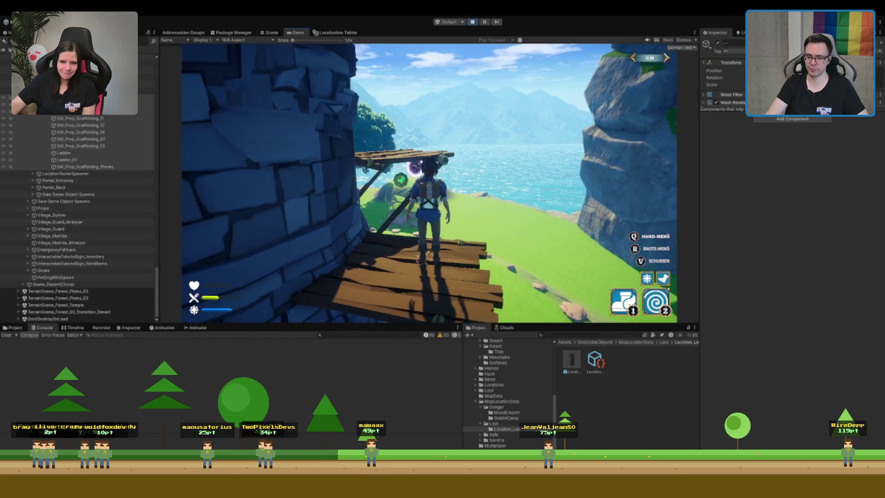
pyautogui.press('space')
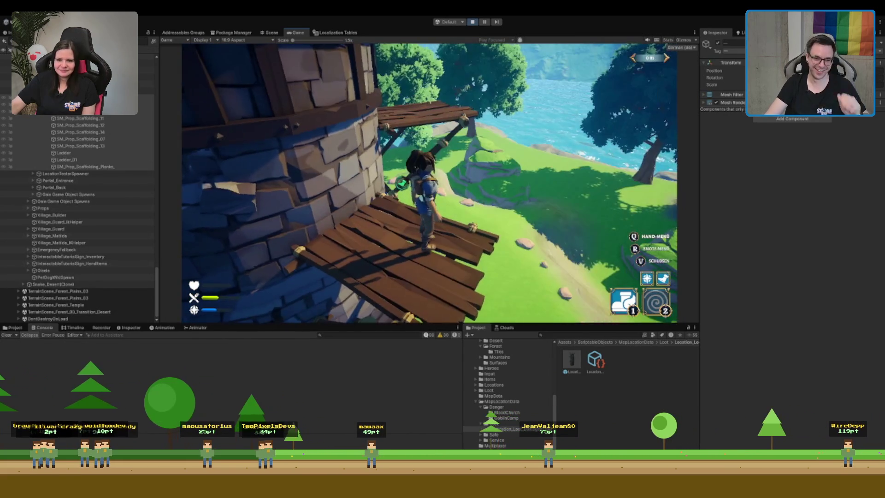
pyautogui.press('space')
pyautogui.press('w')
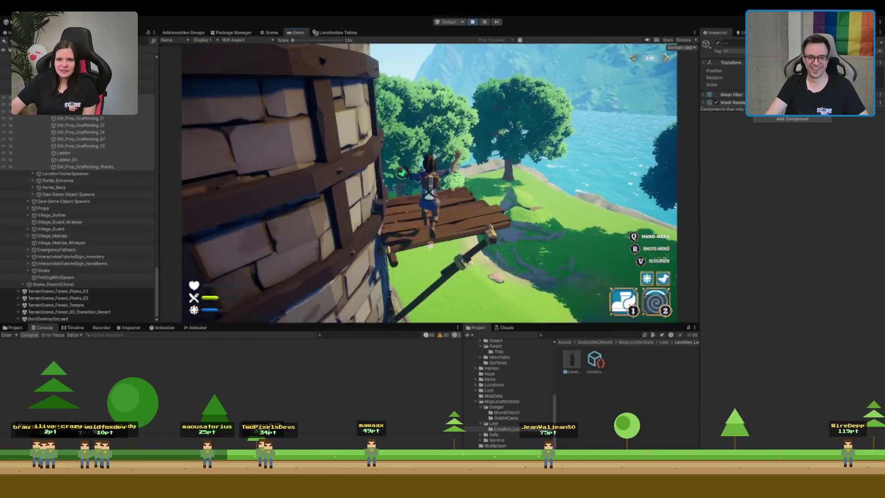
pyautogui.press('w')
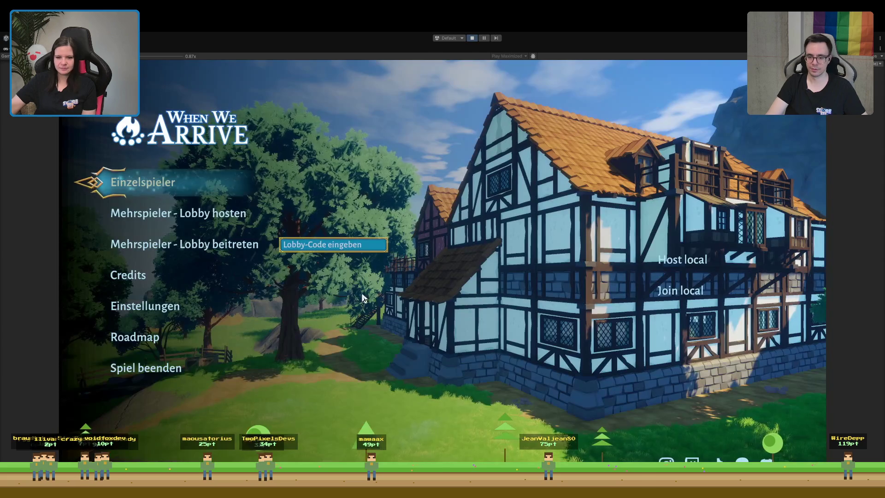
# Start an Einzelspieler game and run from the desk out of the house to the purple portal
pyautogui.click(153, 189)
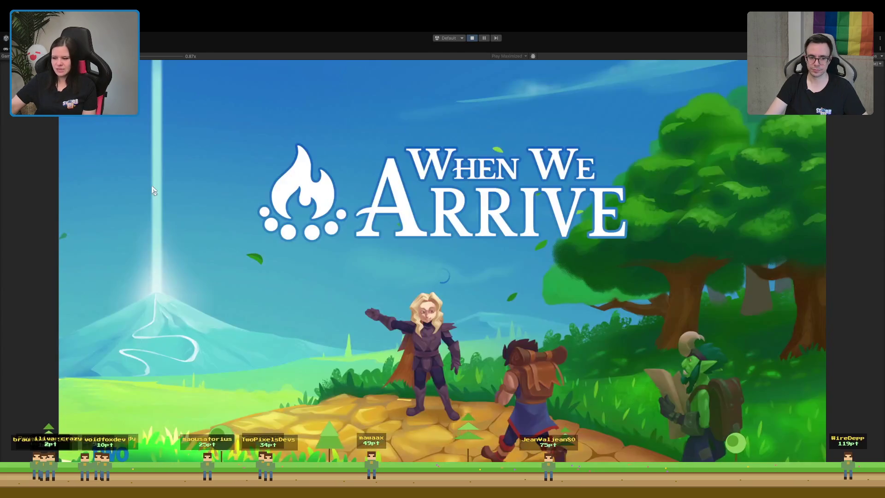
pyautogui.press('w')
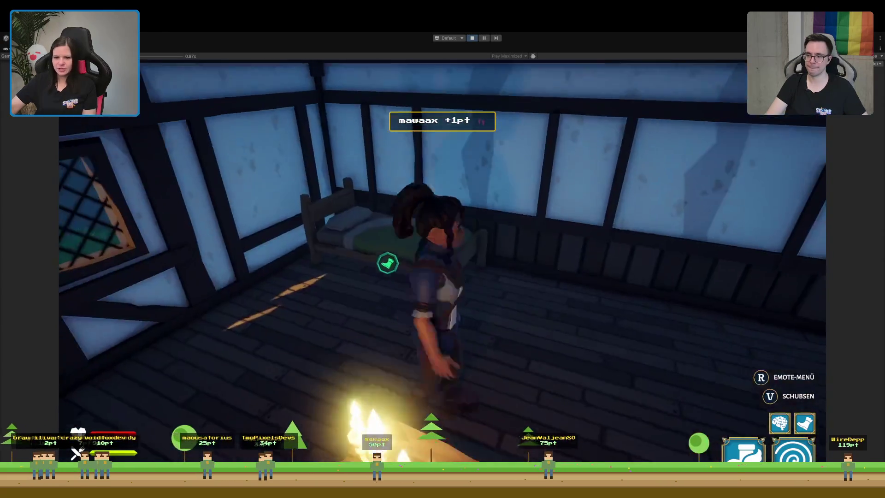
pyautogui.press('w')
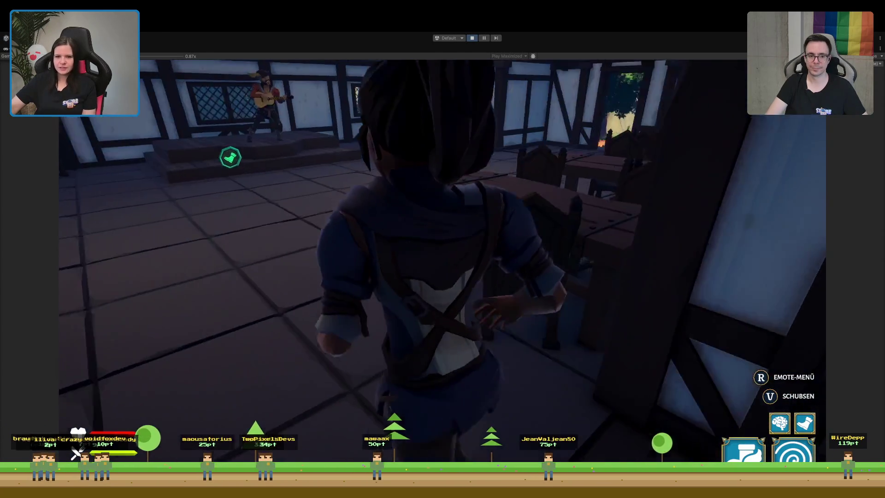
pyautogui.press('w')
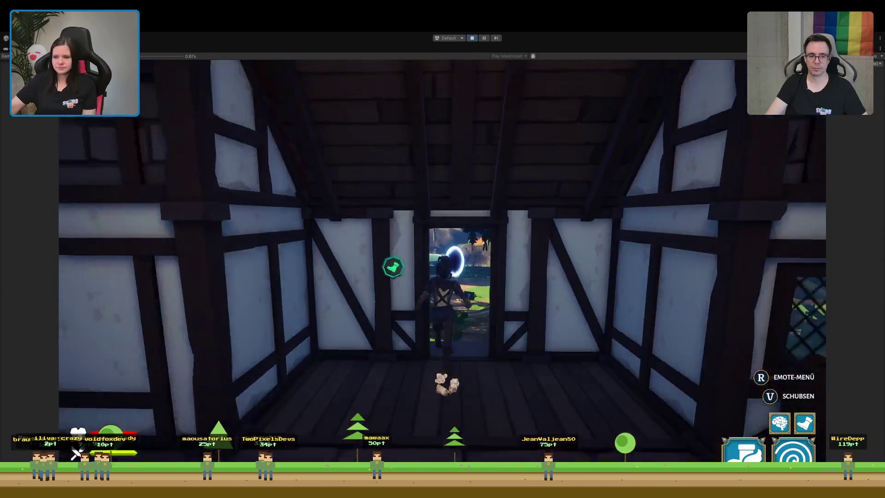
pyautogui.press('w')
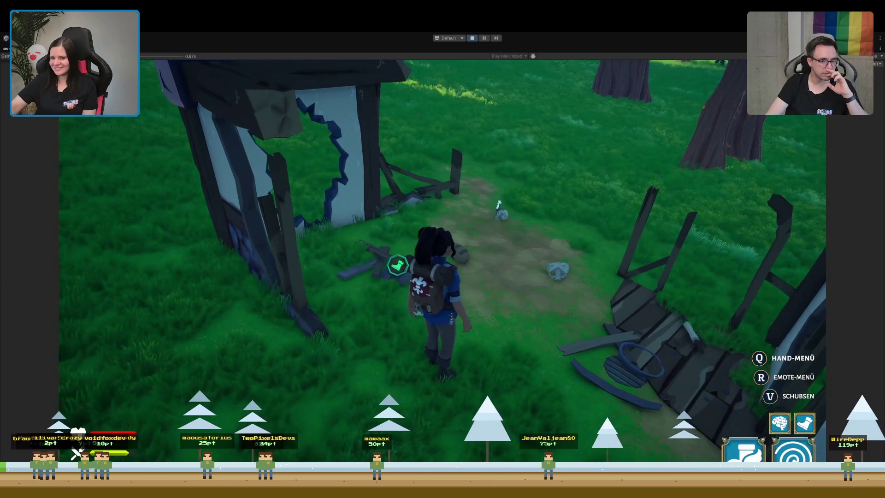
# Run up the forest path between the ruined walls, then stop Play mode
pyautogui.press('w')
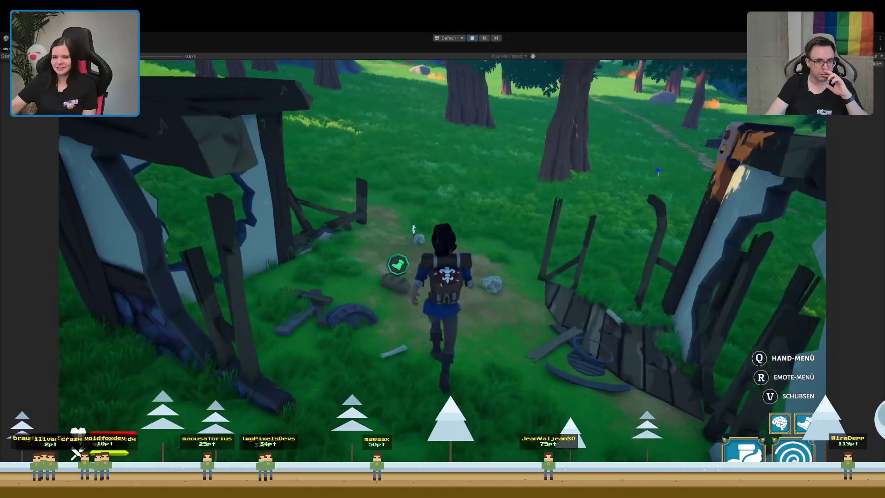
pyautogui.press('w')
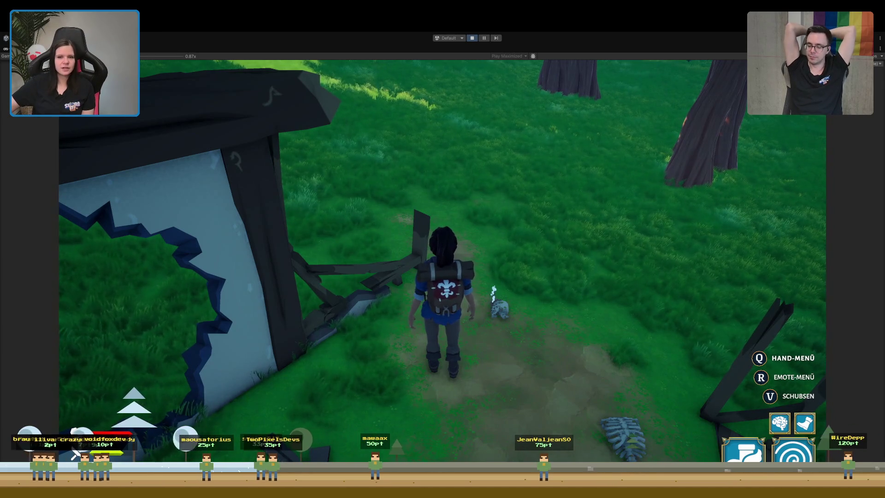
pyautogui.click(473, 38)
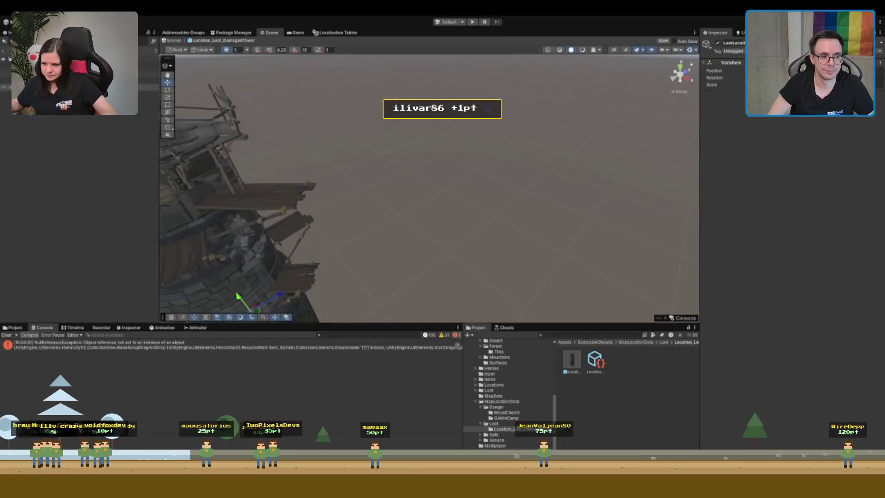
# Add an Element 0 slot to LootLocation's Decoration Prefabs and assign LootLocation_Decoration_SimpleChest
pyautogui.moveTo(454, 251); pyautogui.dragTo(412, 152)
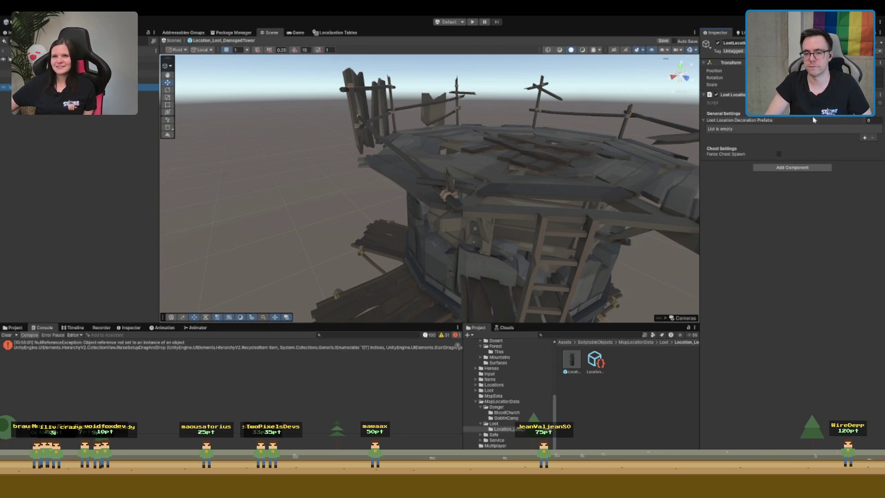
pyautogui.click(865, 138)
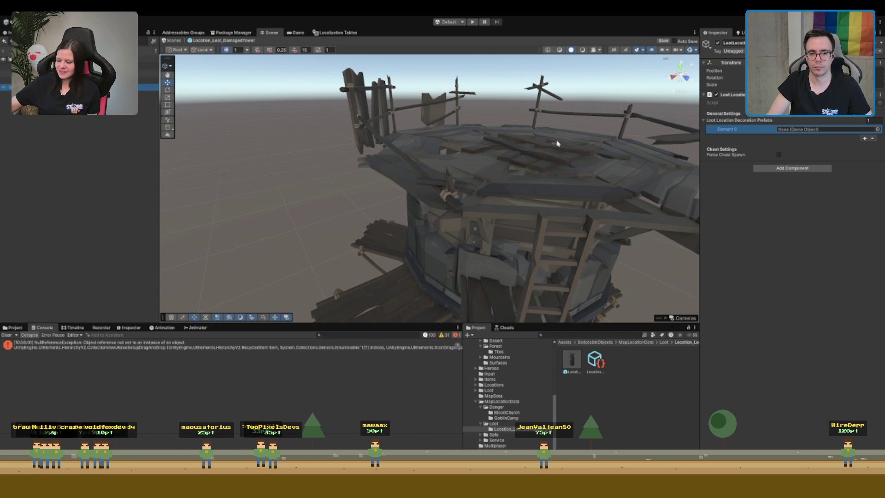
pyautogui.click(519, 142)
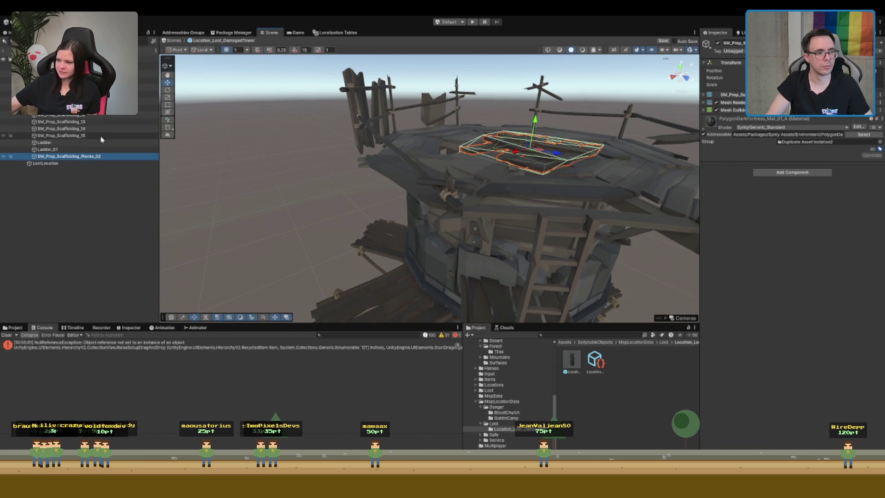
pyautogui.press('Left')
pyautogui.press('Left')
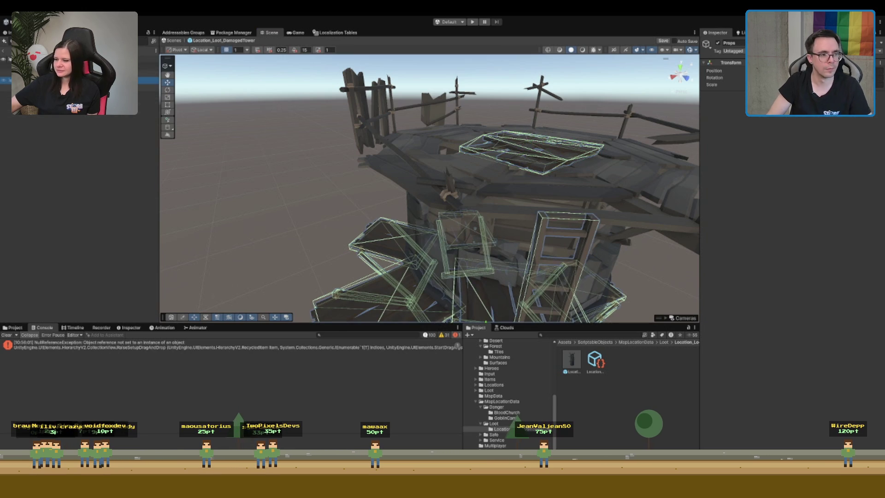
pyautogui.click(78, 87)
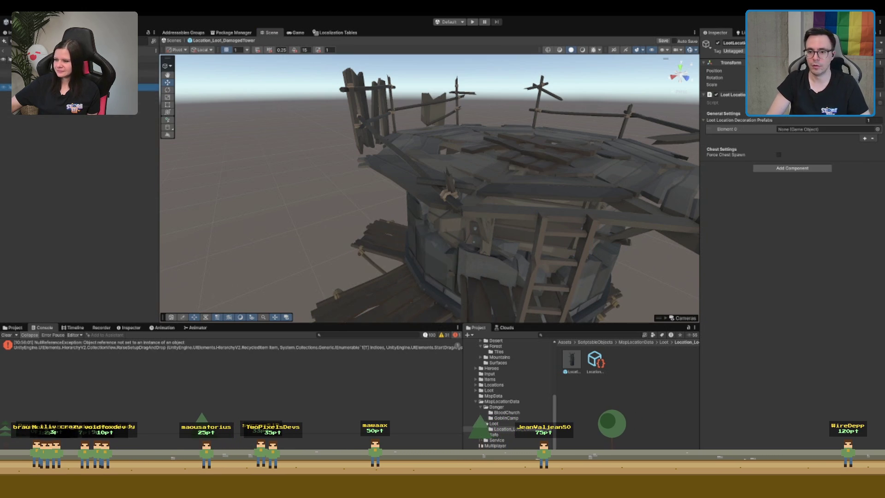
pyautogui.click(859, 129)
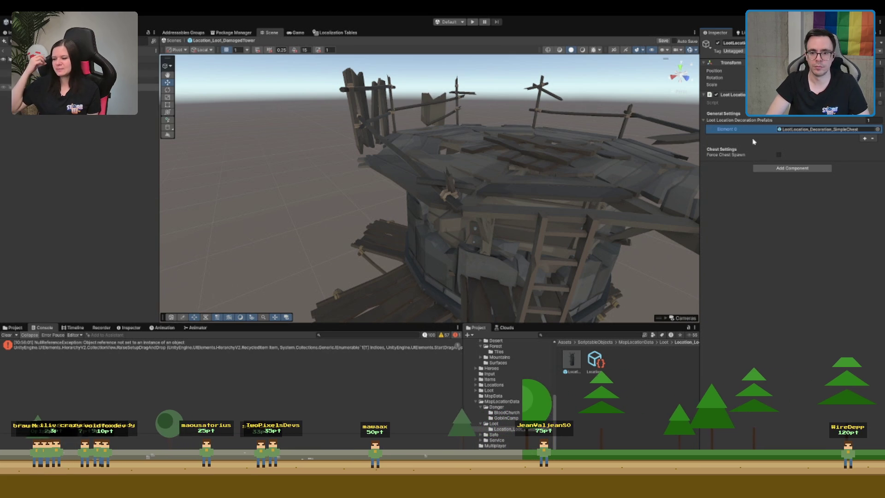
pyautogui.click(807, 131)
# Place Chest_Rare under LootLocation and raise it onto the tower's top platform
pyautogui.click(578, 385)
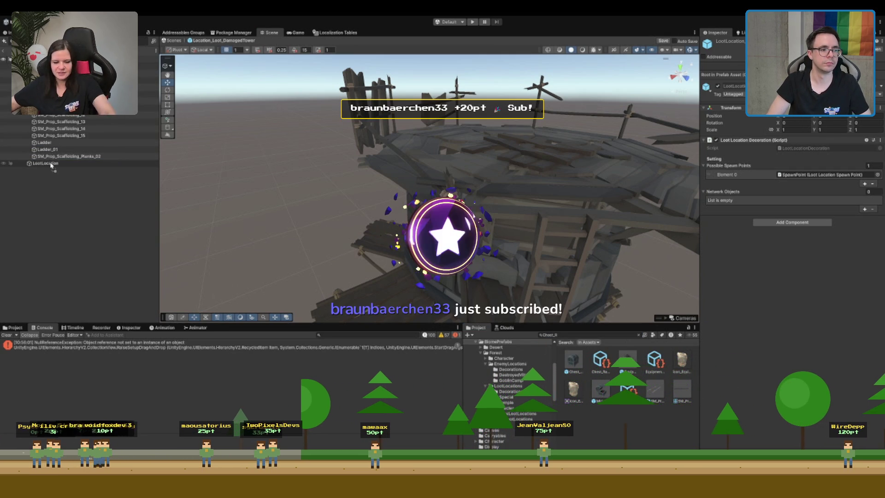
pyautogui.moveTo(51, 165); pyautogui.dragTo(50, 165)
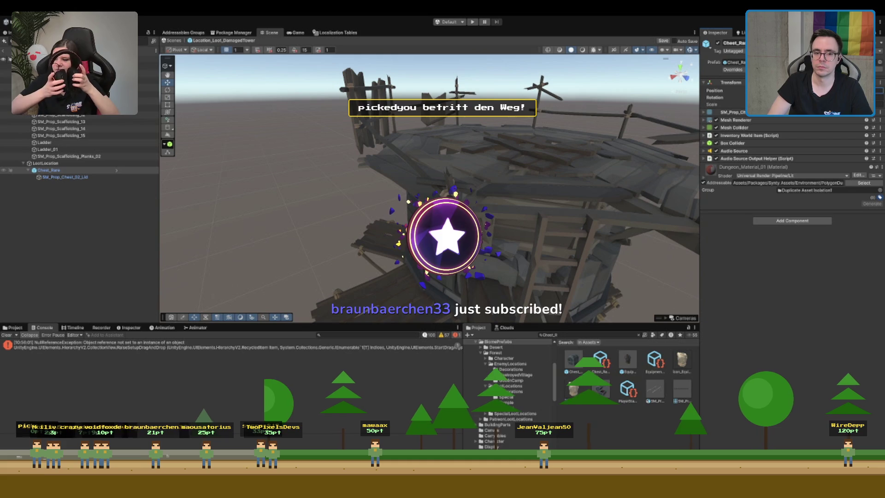
pyautogui.doubleClick(69, 164)
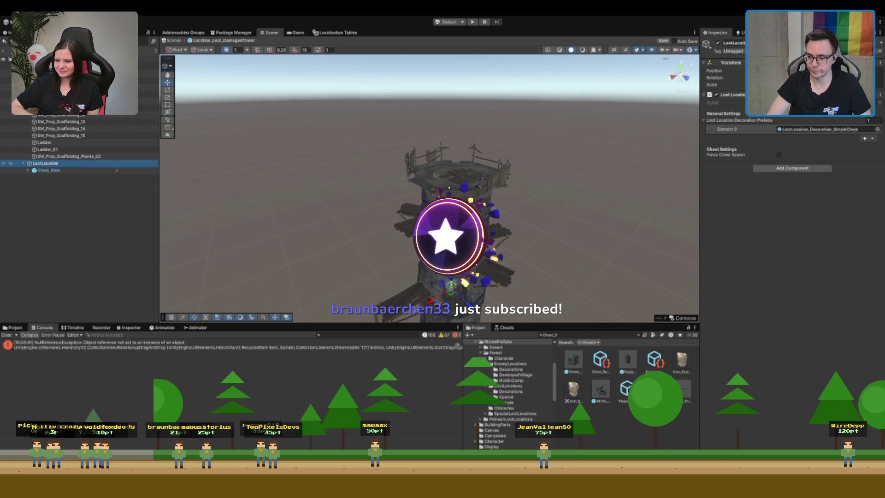
pyautogui.press('f')
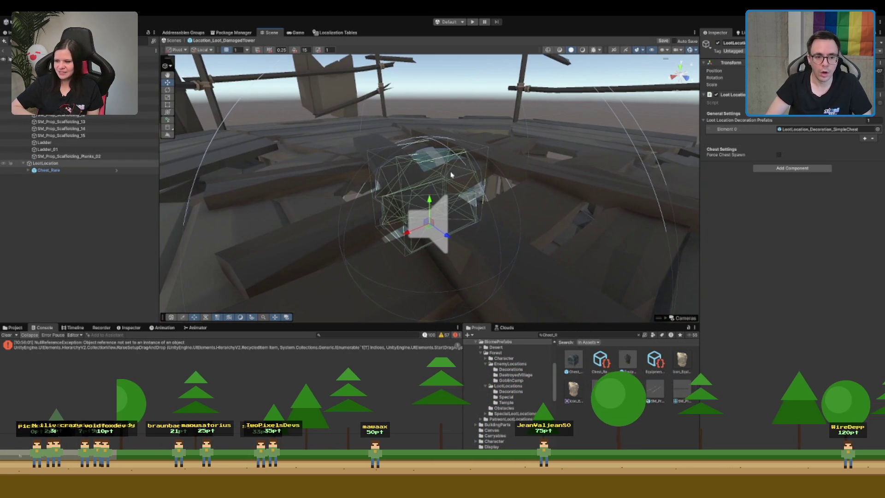
pyautogui.moveTo(433, 210); pyautogui.dragTo(439, 117)
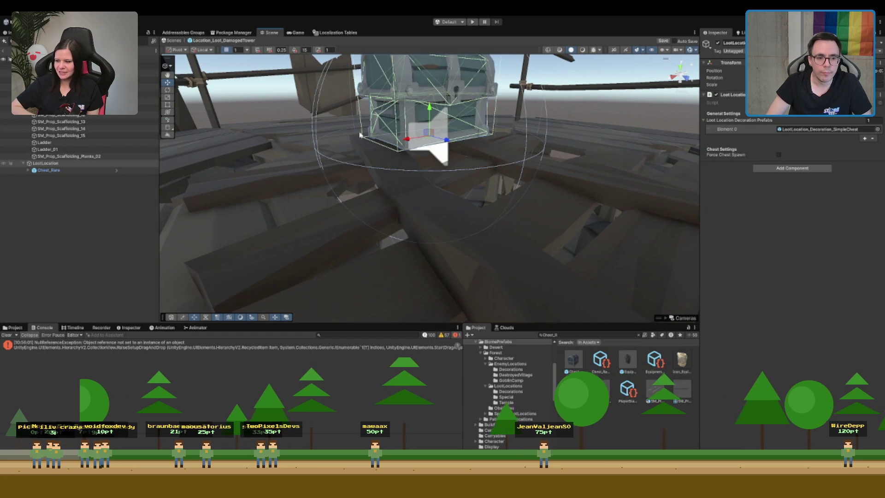
# Orbit around the tower to check the chest's placement from above and the side
pyautogui.scroll(-3)
pyautogui.moveTo(434, 153); pyautogui.dragTo(389, 206)
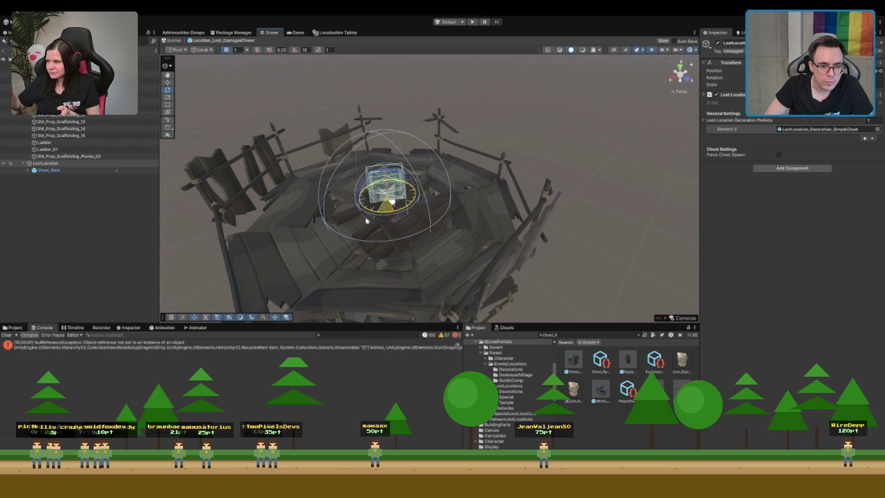
pyautogui.moveTo(355, 230); pyautogui.dragTo(461, 197)
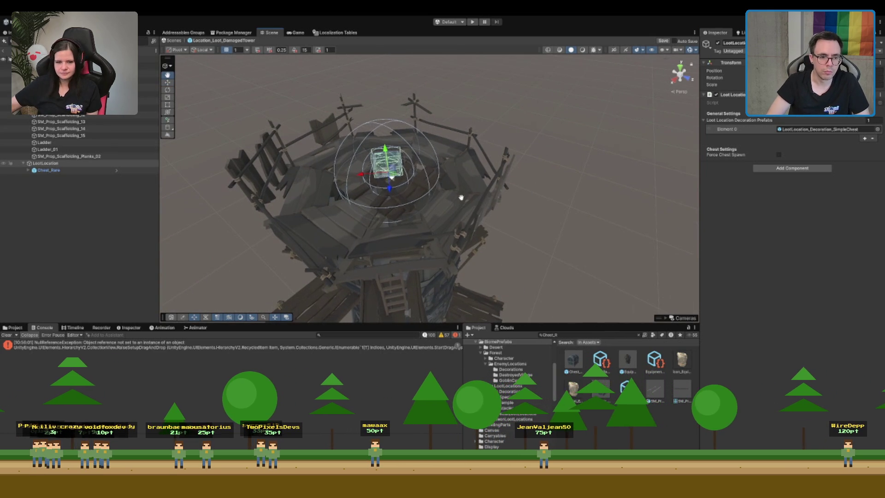
pyautogui.moveTo(471, 160); pyautogui.dragTo(459, 87)
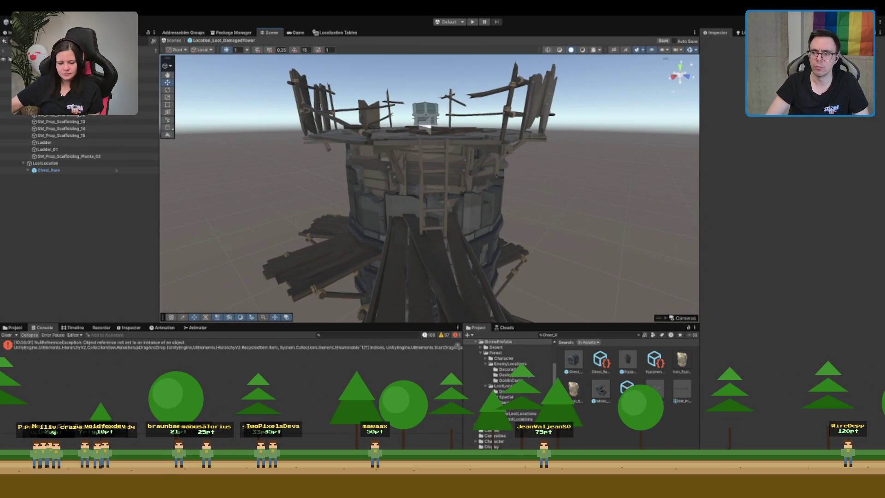
# Frame the LootLocation and nudge the Chest_Rare chest vertically on the top platform
pyautogui.doubleClick(48, 170)
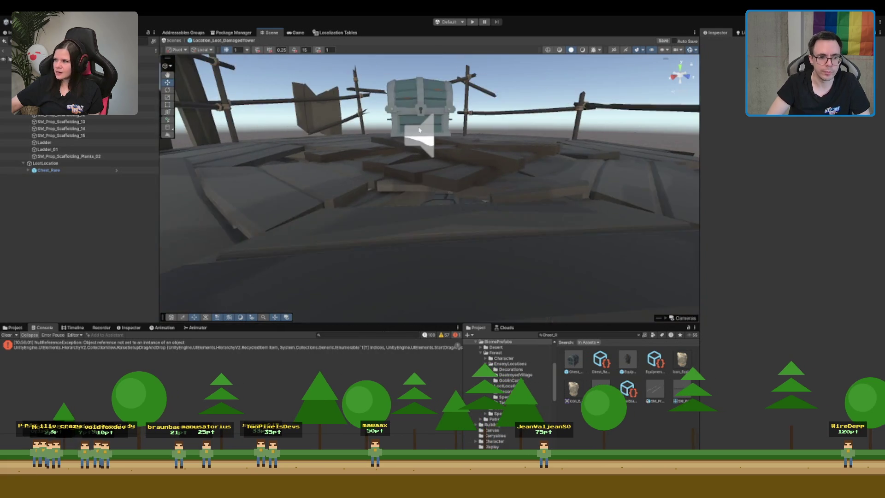
pyautogui.click(44, 163)
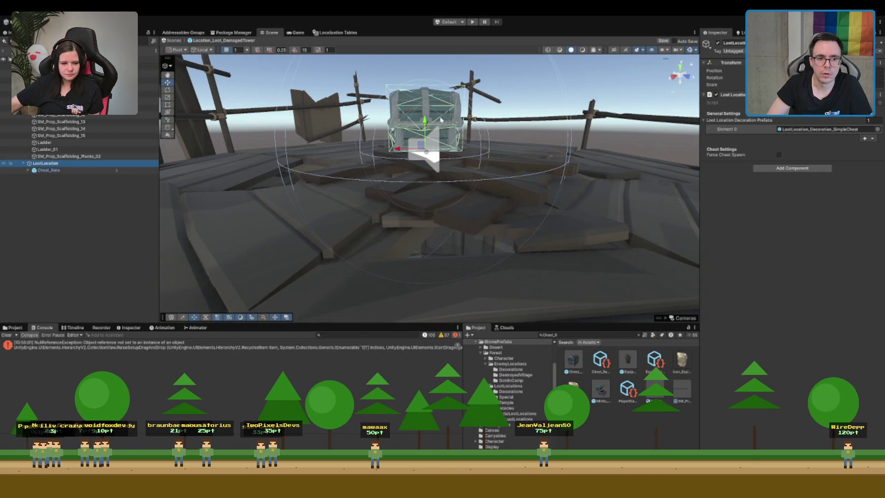
pyautogui.press('f')
pyautogui.click(690, 51)
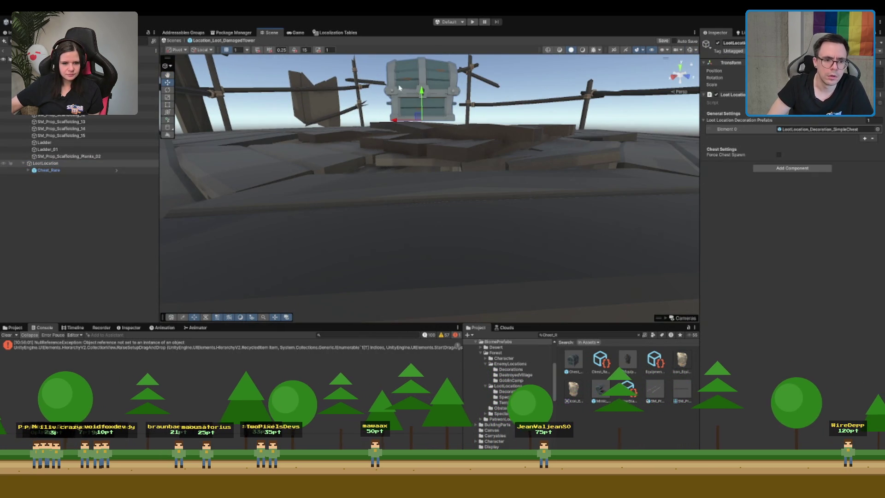
pyautogui.moveTo(421, 93); pyautogui.dragTo(421, 96)
pyautogui.scroll(-3)
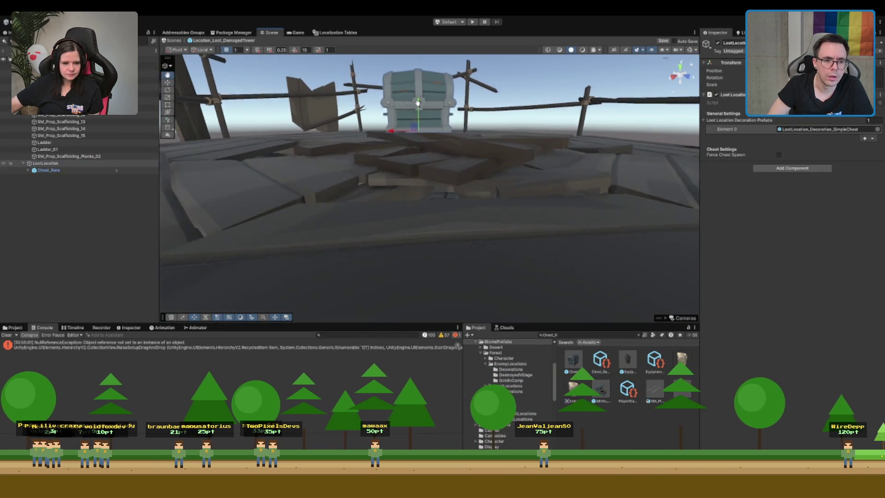
pyautogui.scroll(-3)
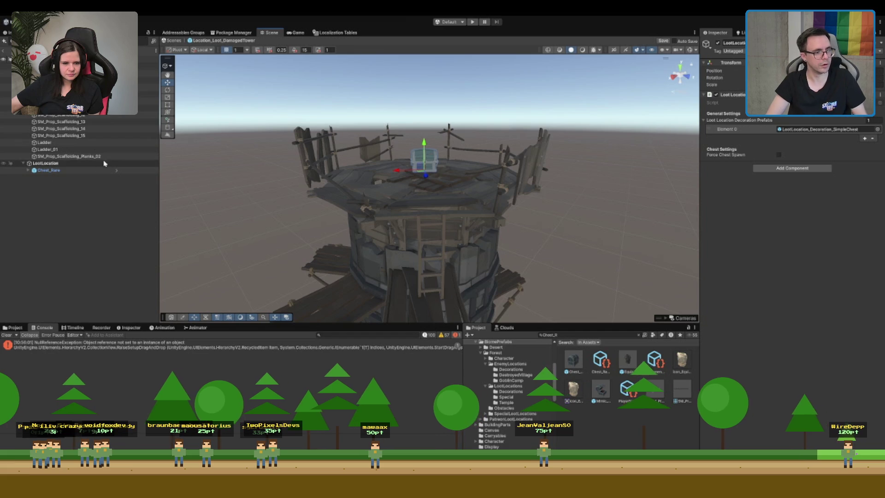
# Add LootLocation to the prefab root's Loot Locations list and clear the old console errors
pyautogui.click(148, 66)
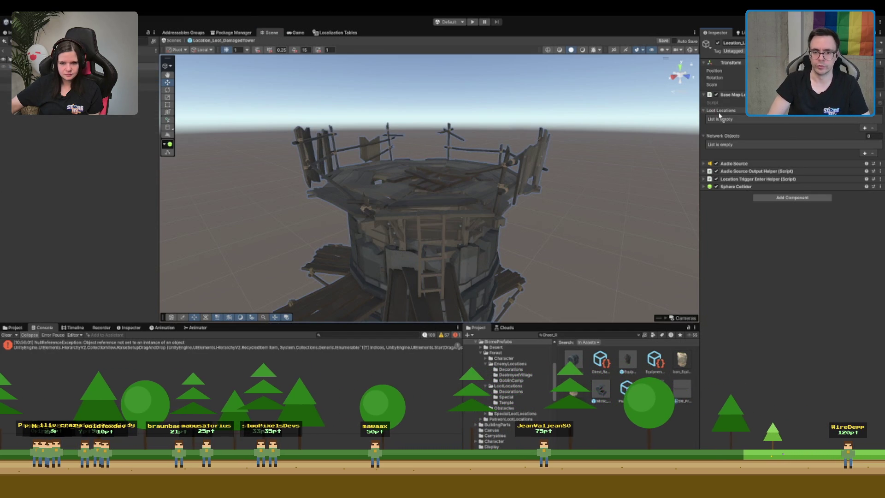
pyautogui.moveTo(720, 117); pyautogui.dragTo(720, 117)
pyautogui.scroll(3)
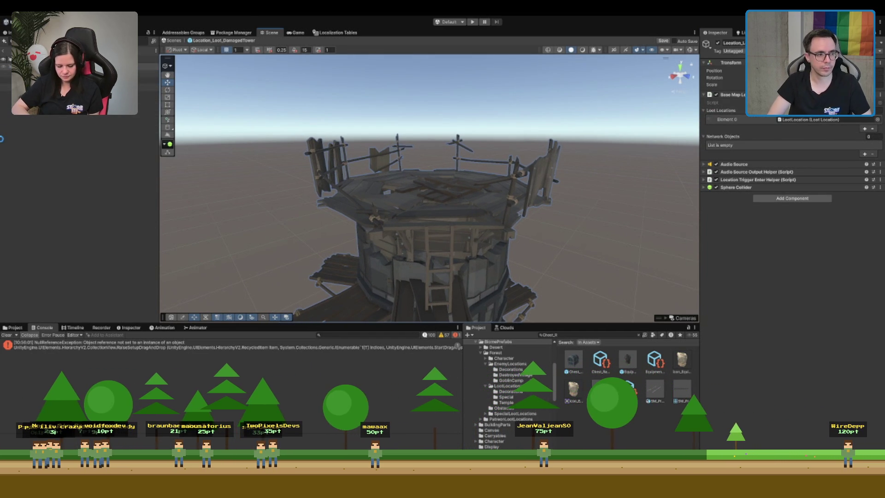
pyautogui.click(147, 66)
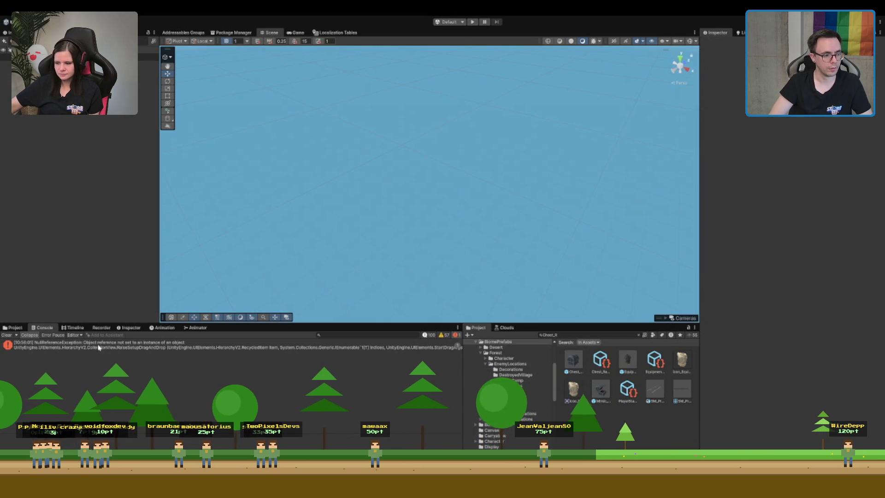
pyautogui.click(6, 335)
# Start Play mode and search the Project assets for 'plosion'
pyautogui.click(474, 22)
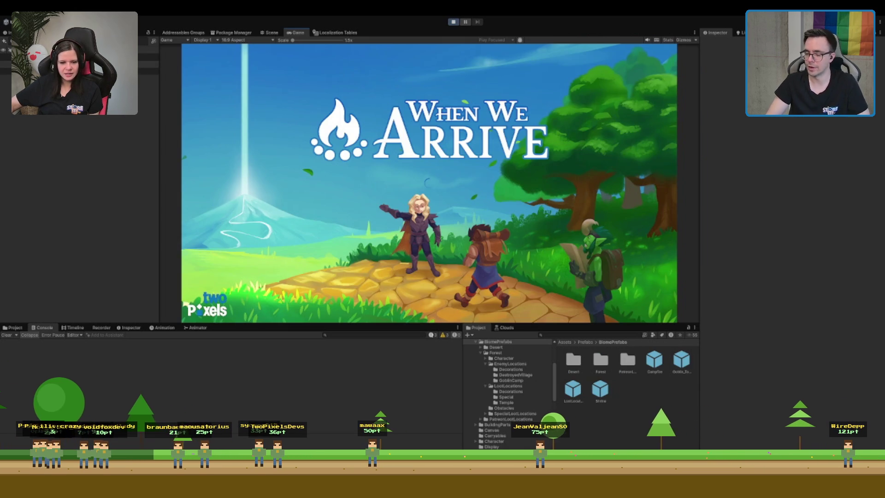
pyautogui.click(632, 337)
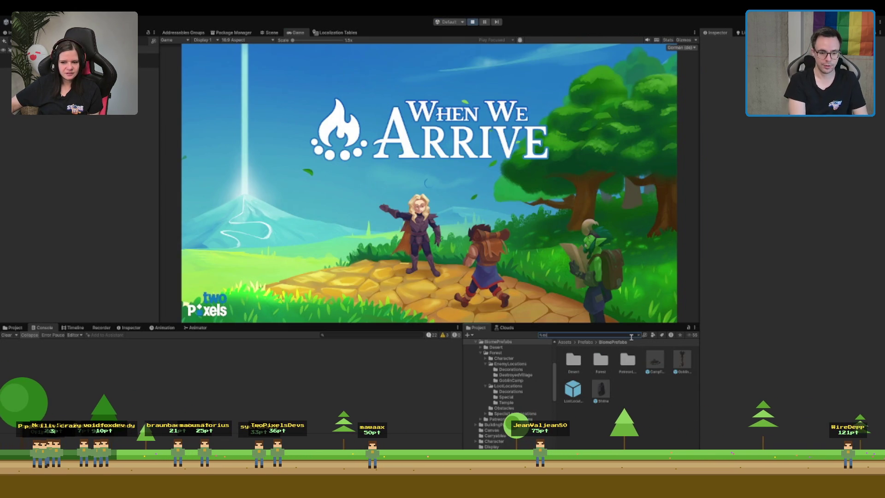
pyautogui.write('plosion')
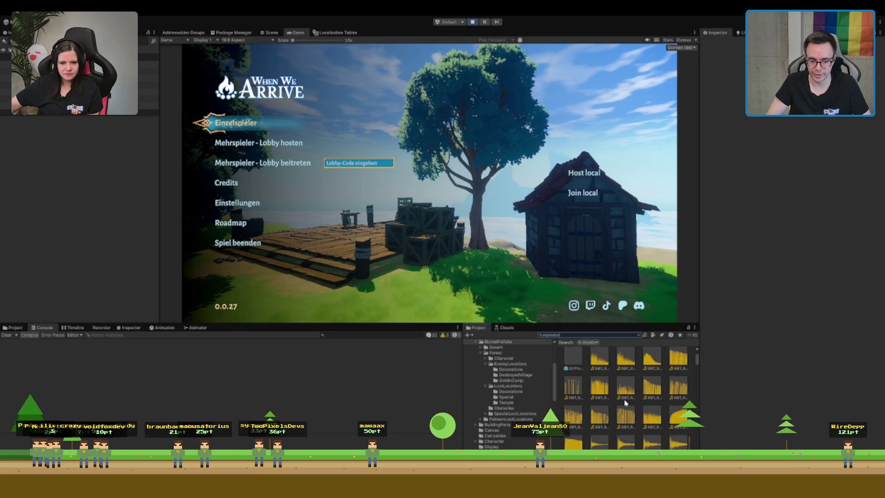
# Inspect the Ambient_Game_Explosion_Dark_Glass_Orb_2 audio clip and start an Einzelspieler game
pyautogui.scroll(-3)
pyautogui.click(623, 424)
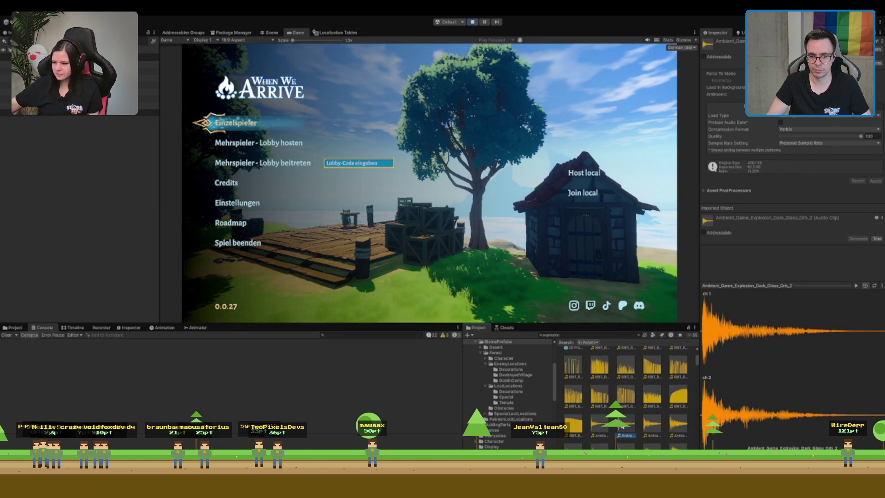
pyautogui.scroll(-3)
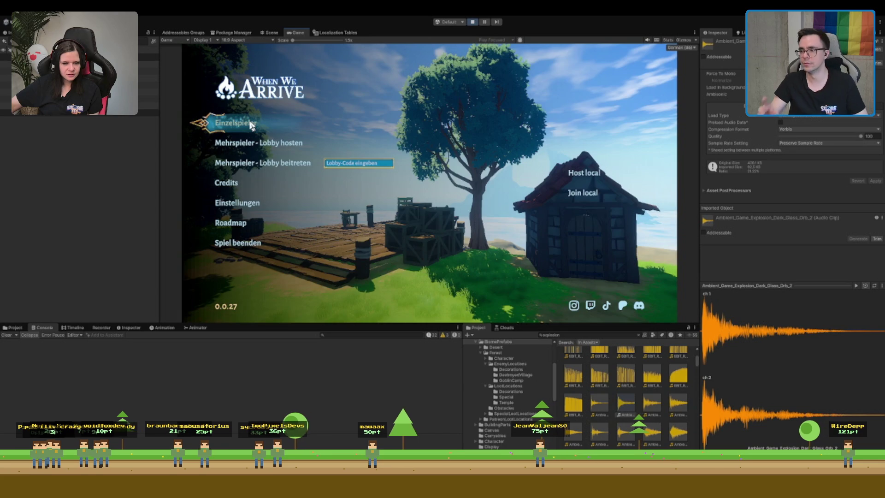
pyautogui.click(251, 124)
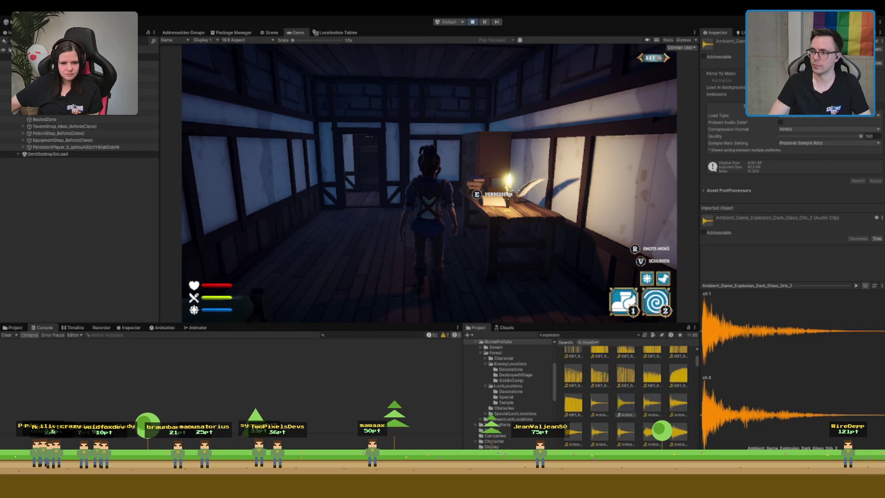
# Walk the character out of the tavern, fire ability 2, and run into the purple portal
pyautogui.press('w')
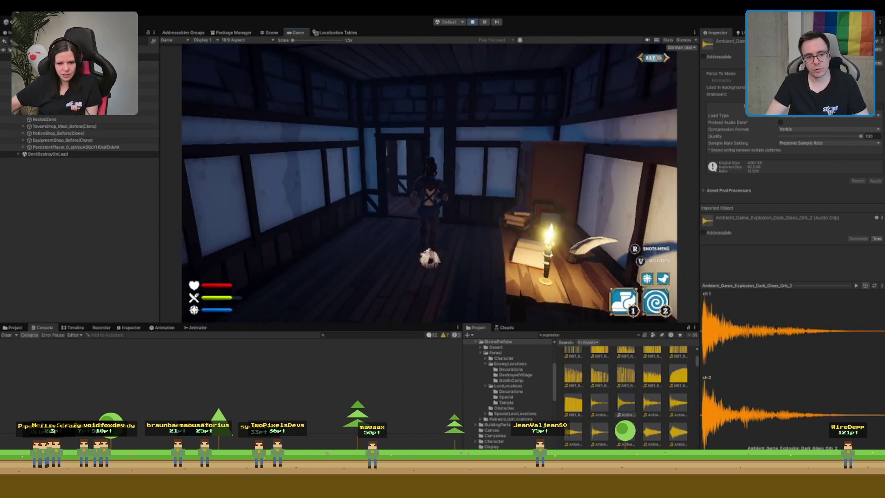
pyautogui.press('w')
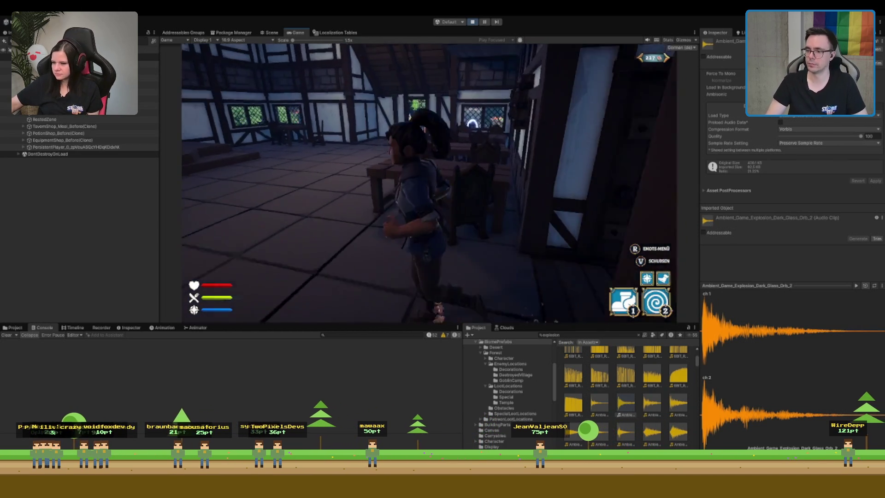
pyautogui.press('w')
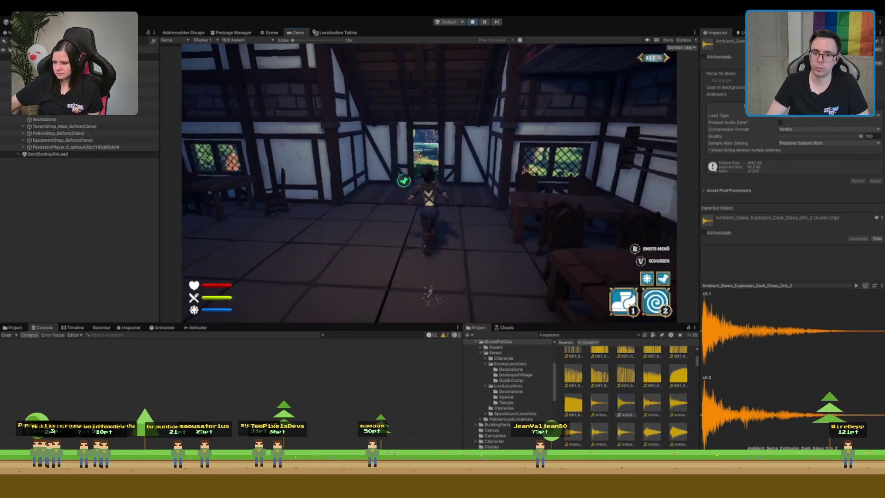
pyautogui.press('w')
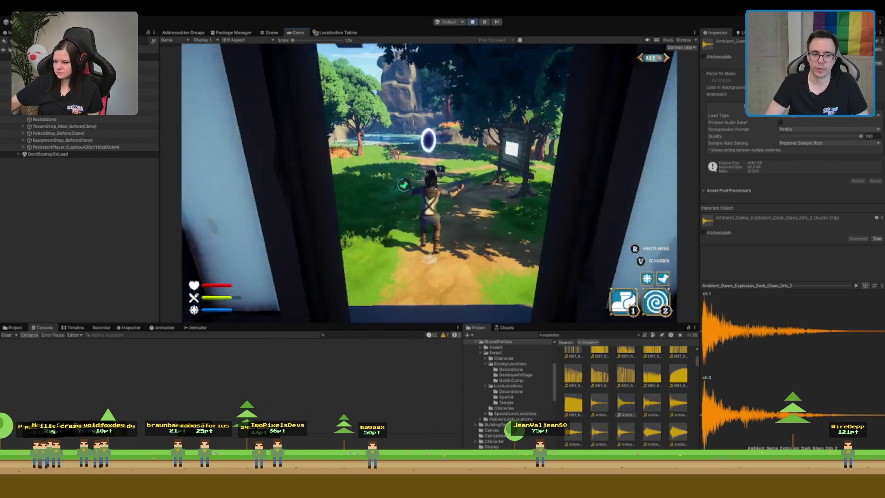
pyautogui.press('1')
pyautogui.press('2')
pyautogui.press('w')
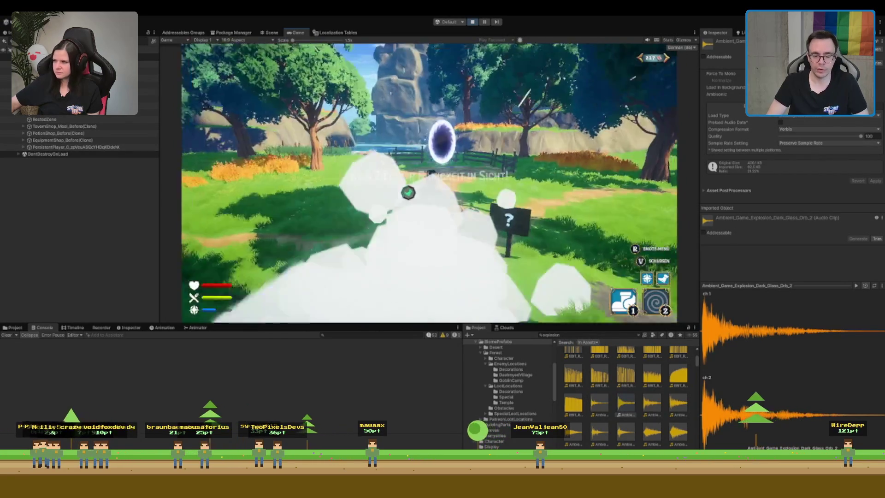
pyautogui.press('w')
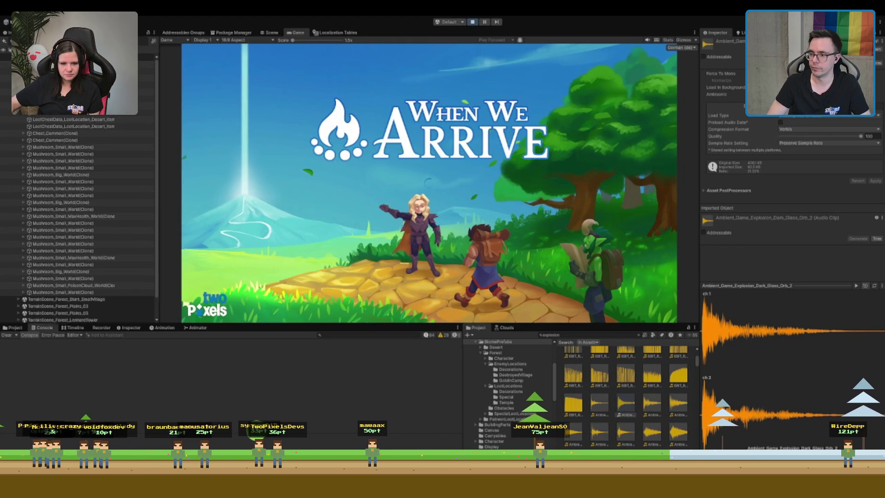
# Run the character up the village path, through the fence gap and across the field
pyautogui.press('w')
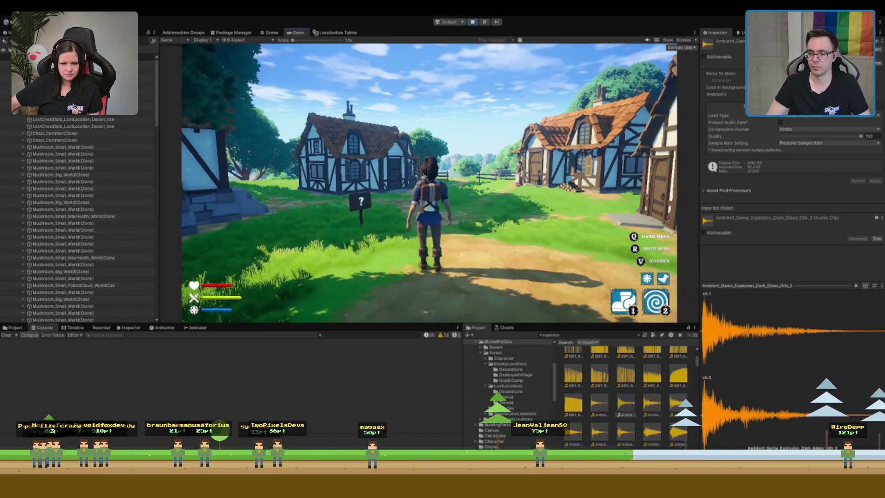
pyautogui.press('w')
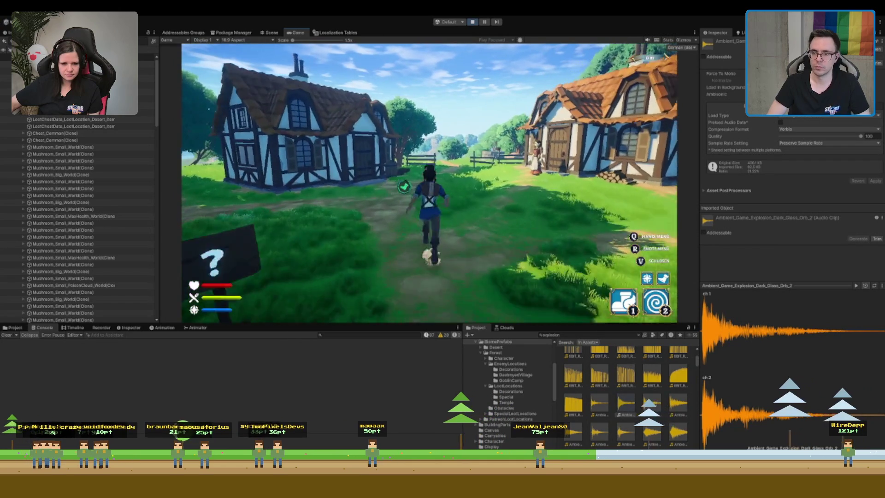
pyautogui.press('w')
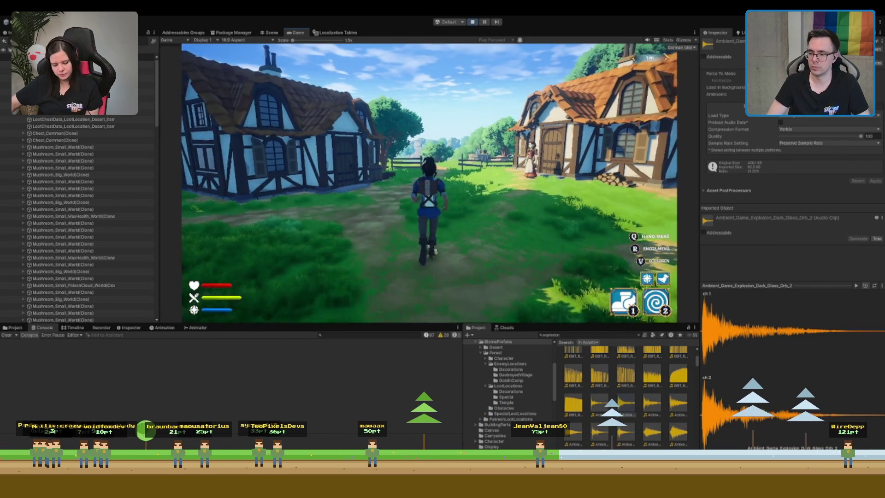
pyautogui.press('w')
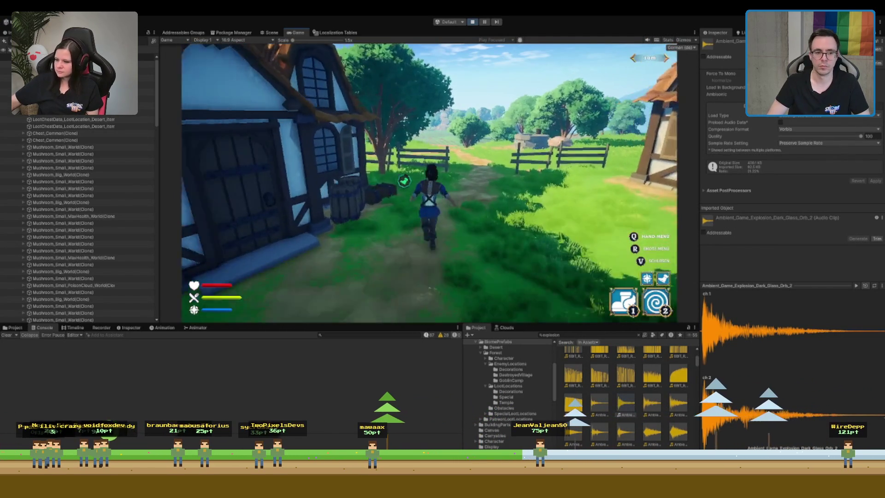
pyautogui.press('w')
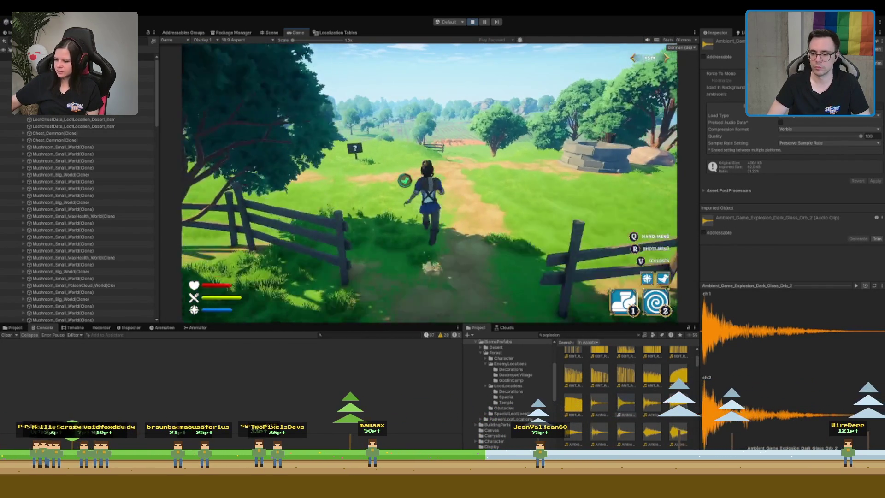
pyautogui.press('w')
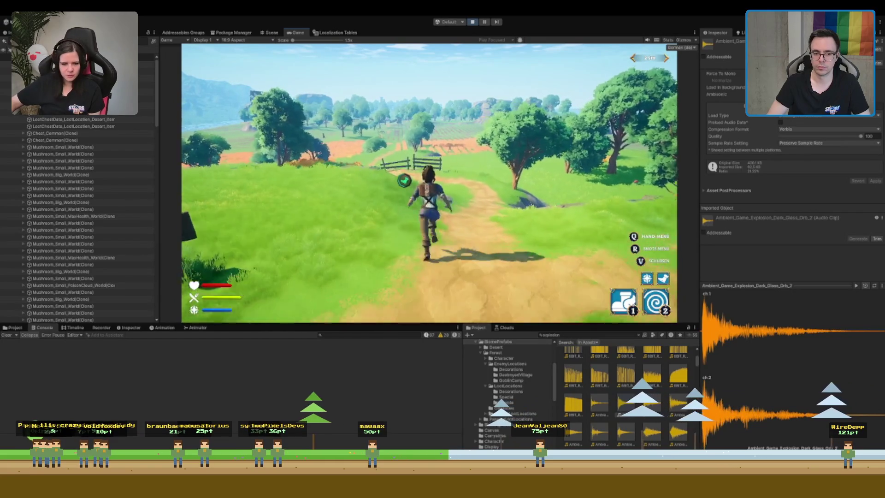
pyautogui.press('w')
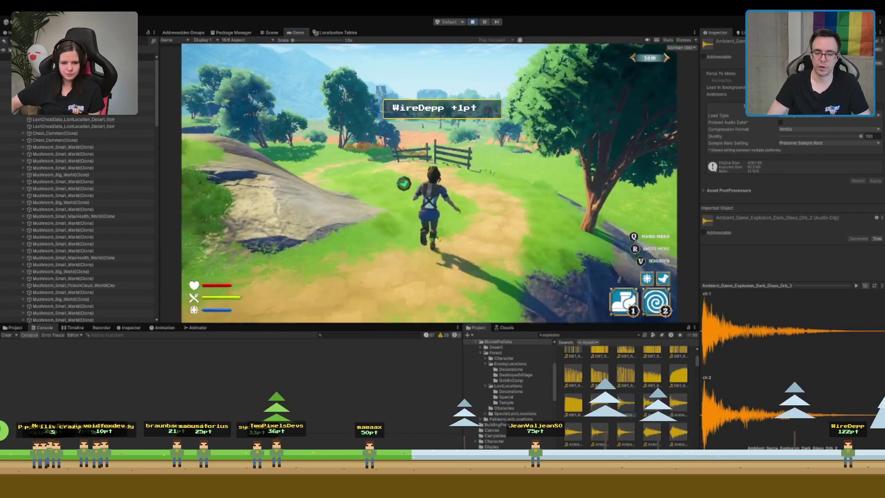